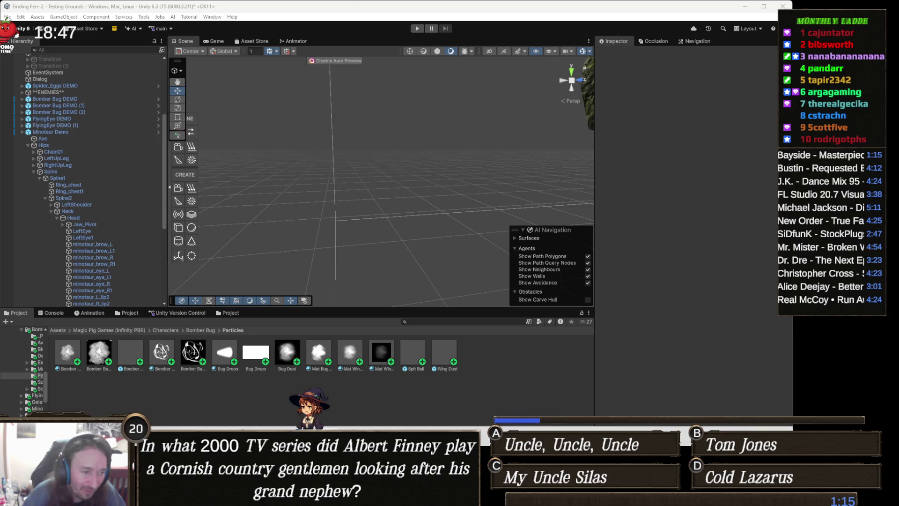
# Bring the TeeVeedle browser window, showing the Chernobyl victory screen, in front of Unity
pyautogui.moveTo(293, 498)
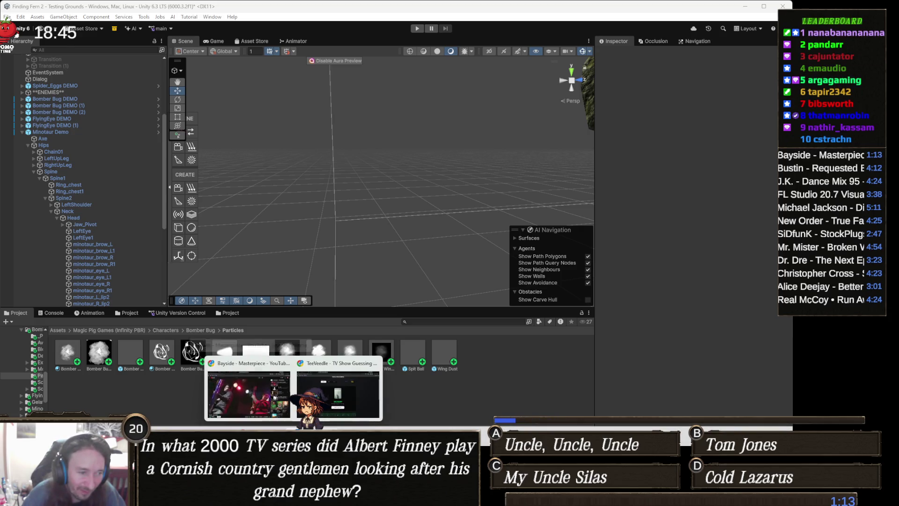
pyautogui.click(338, 394)
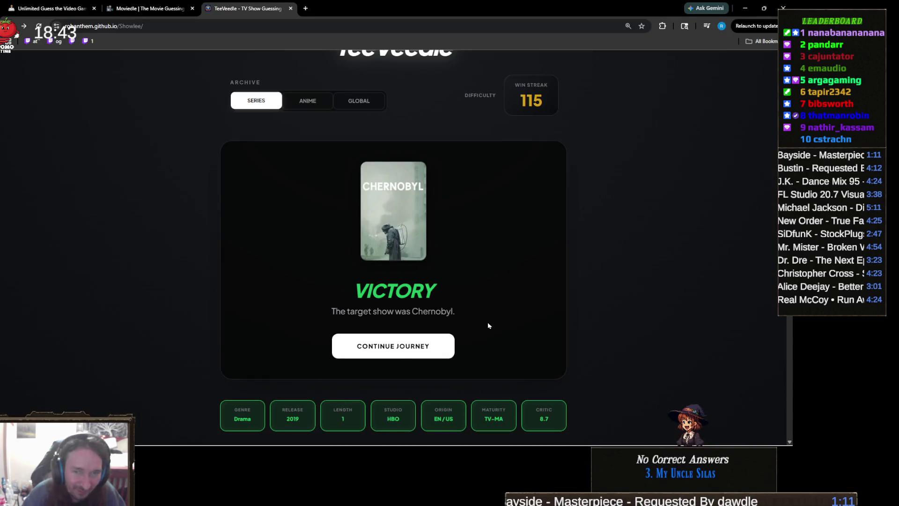
# Continue the journey from the victory screen to a blank puzzle with 10 attempts
pyautogui.scroll(-1, 402, 303)
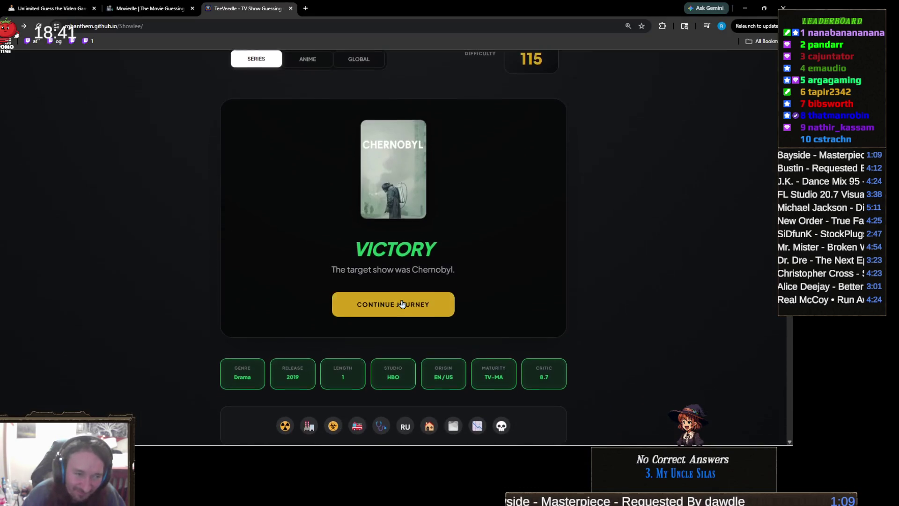
pyautogui.scroll(-2, 401, 303)
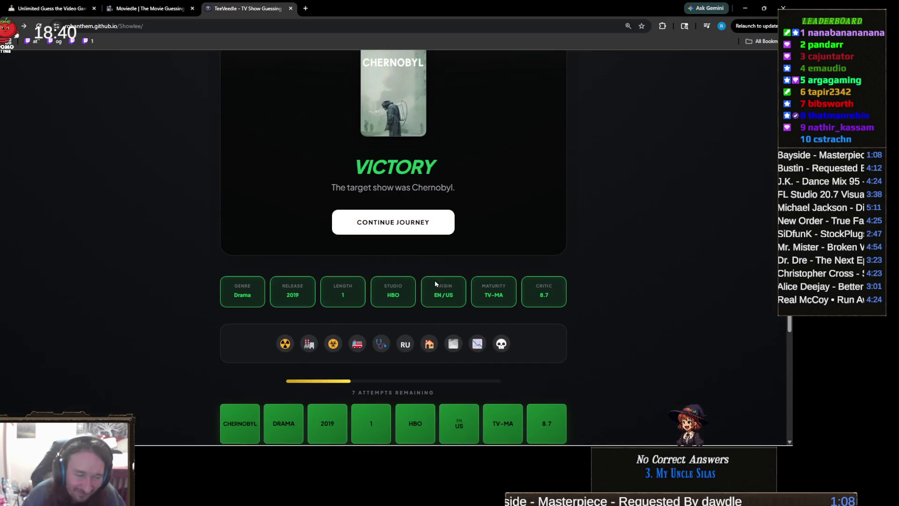
pyautogui.click(444, 223)
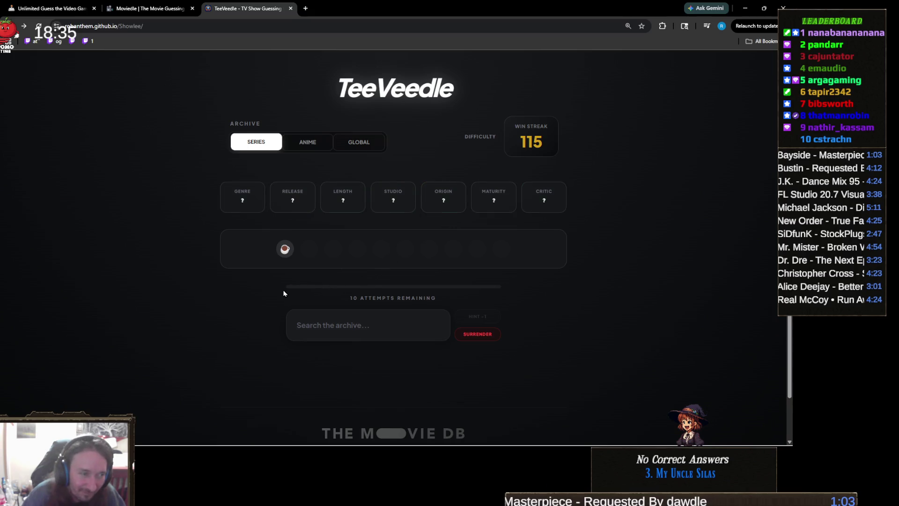
# Search 'friend' and submit Friends as the first guess
pyautogui.hotkey('ctrl', '+')
pyautogui.hotkey('ctrl', '+')
pyautogui.hotkey('ctrl', '-')
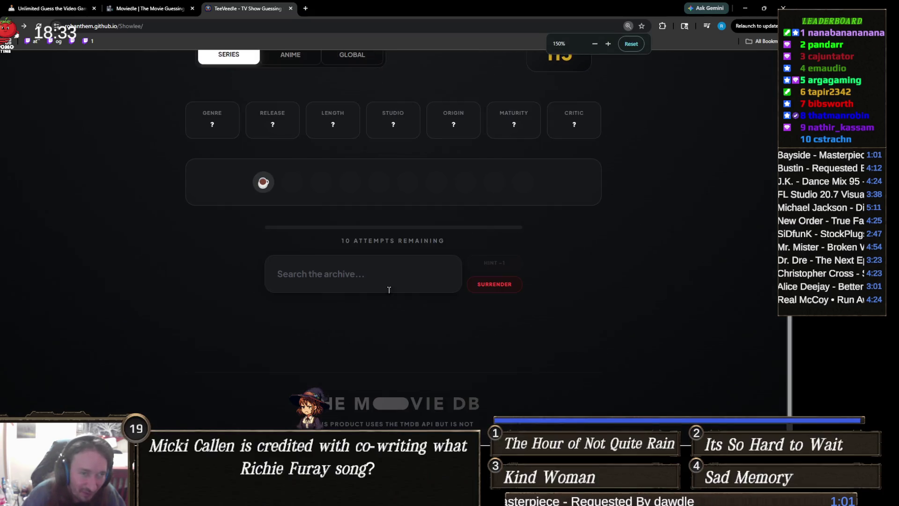
pyautogui.click(426, 312)
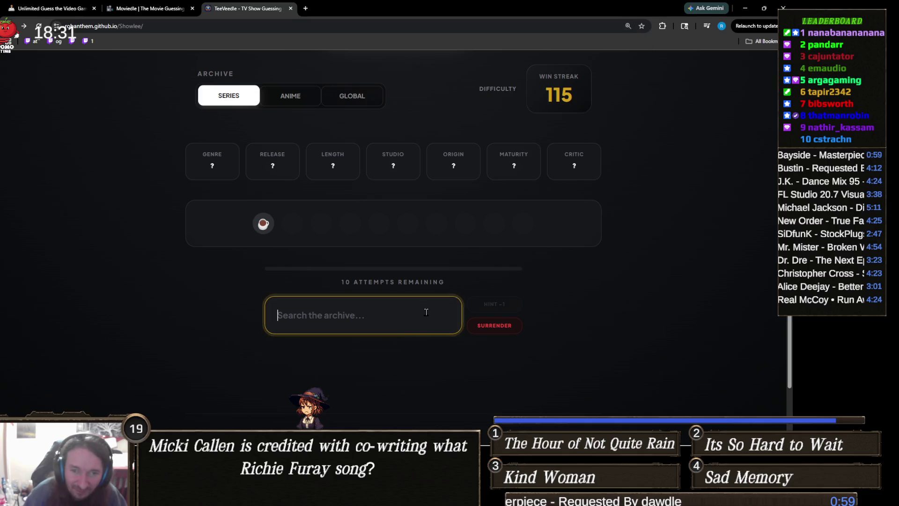
pyautogui.write('friend')
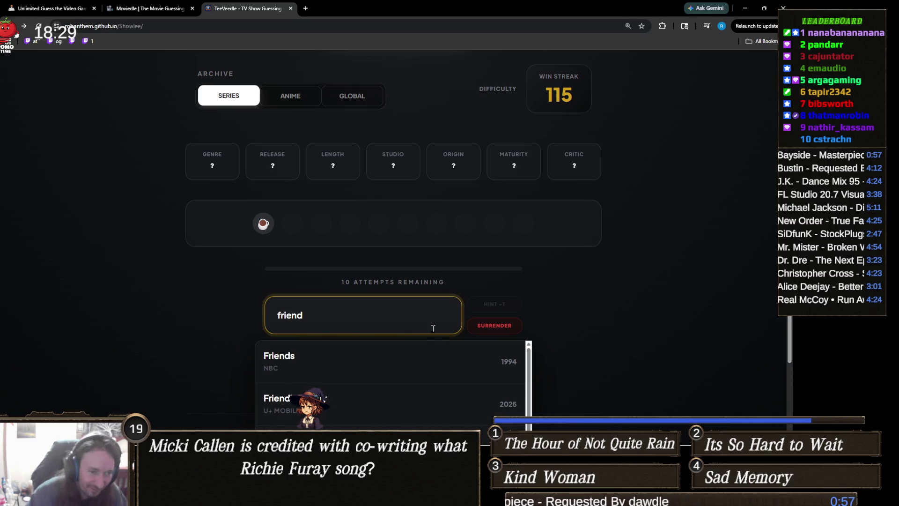
pyautogui.click(417, 367)
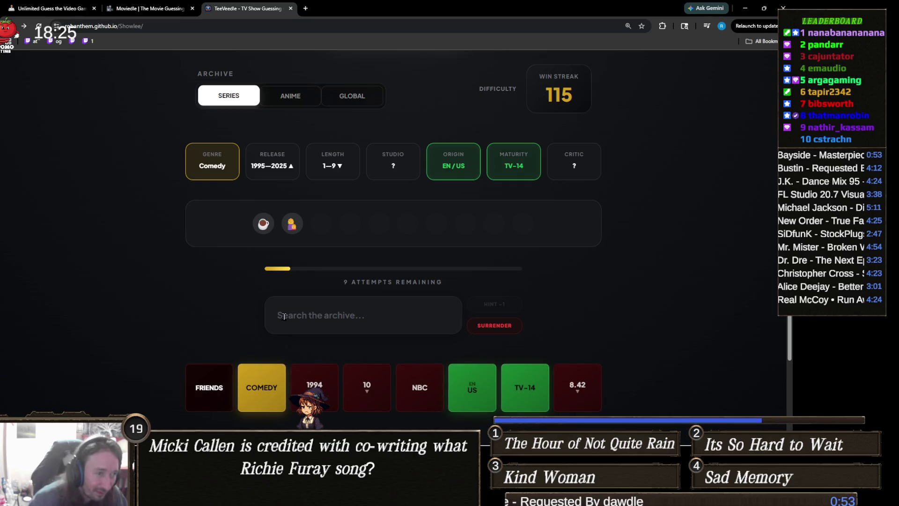
# Zoom in to inspect the Comedy, EN/US and TV-14 clue tiles, then ready the search
pyautogui.hotkey('ctrl', '+')
pyautogui.hotkey('ctrl', '+')
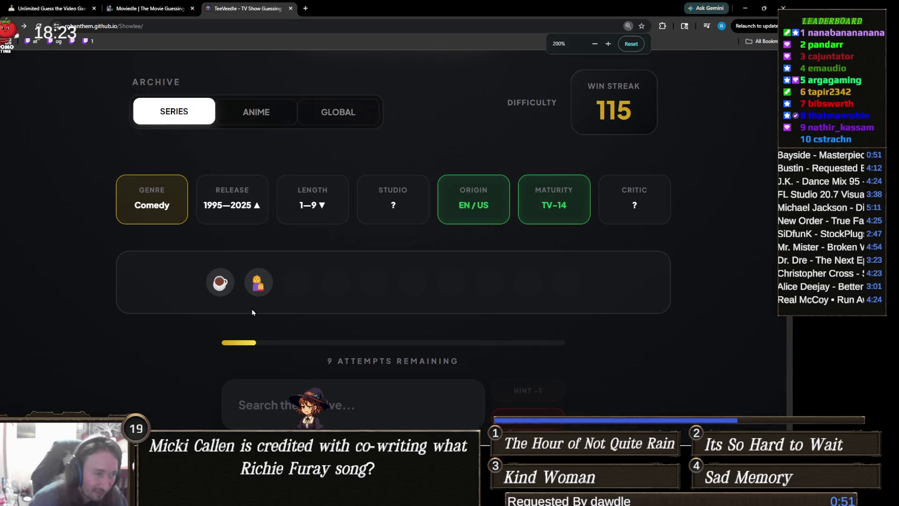
pyautogui.hotkey('ctrl', '+')
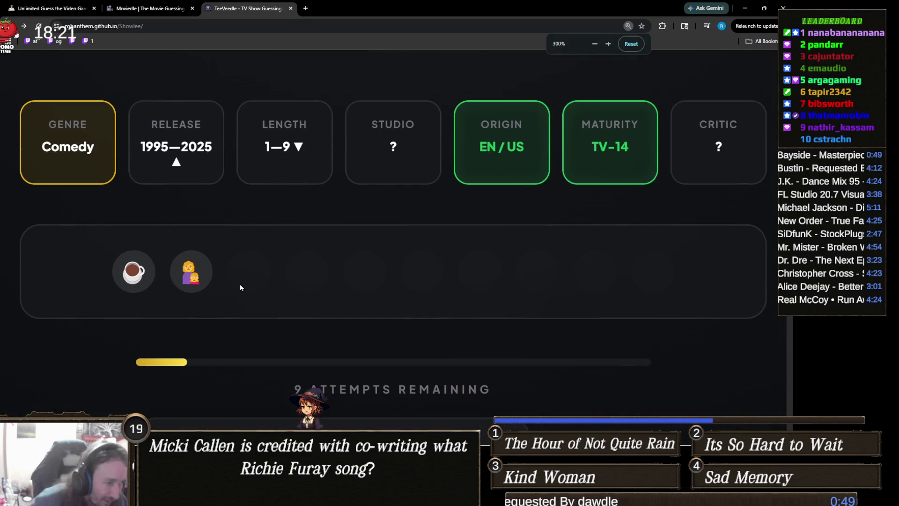
pyautogui.hotkey('ctrl', '-')
pyautogui.hotkey('ctrl', '-')
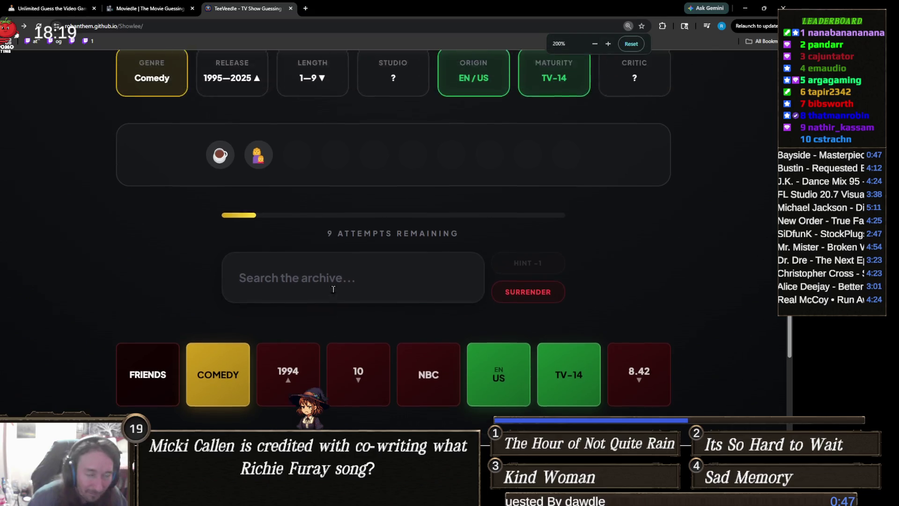
pyautogui.scroll(1, 334, 292)
pyautogui.scroll(-2, 333, 292)
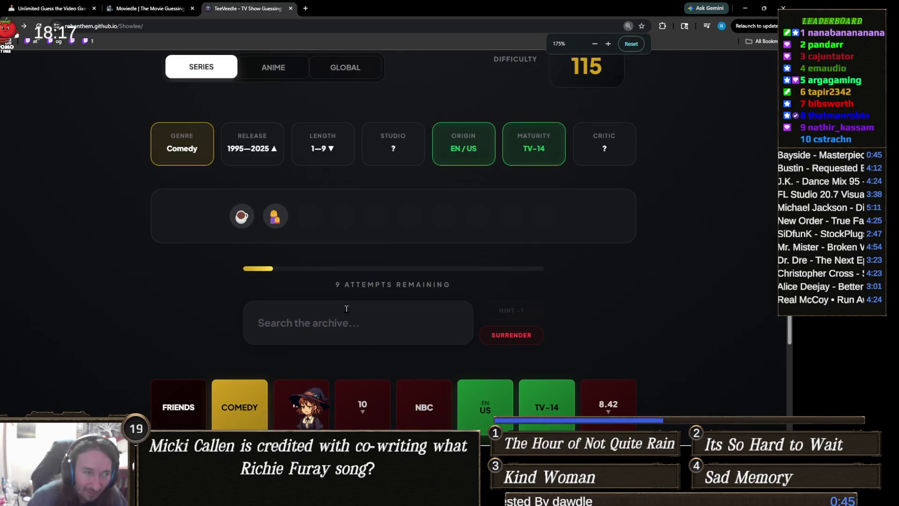
pyautogui.click(368, 271)
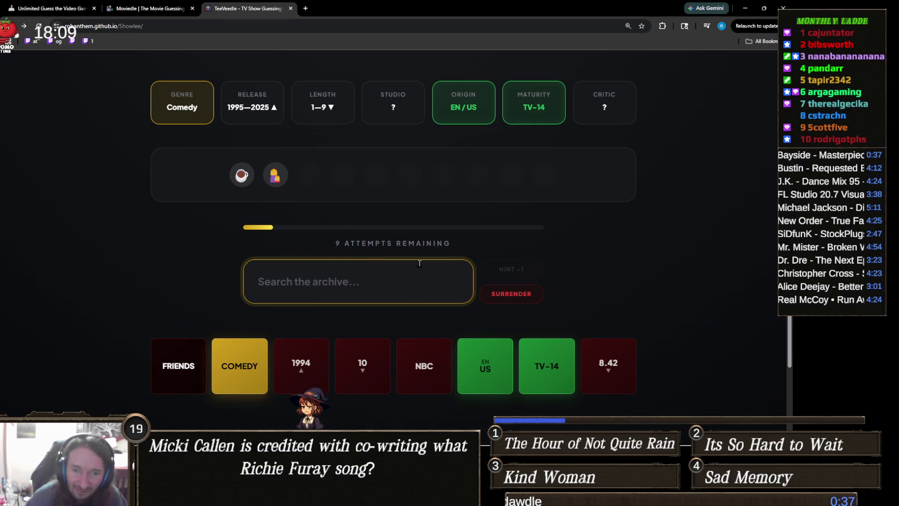
pyautogui.scroll(2, 419, 263)
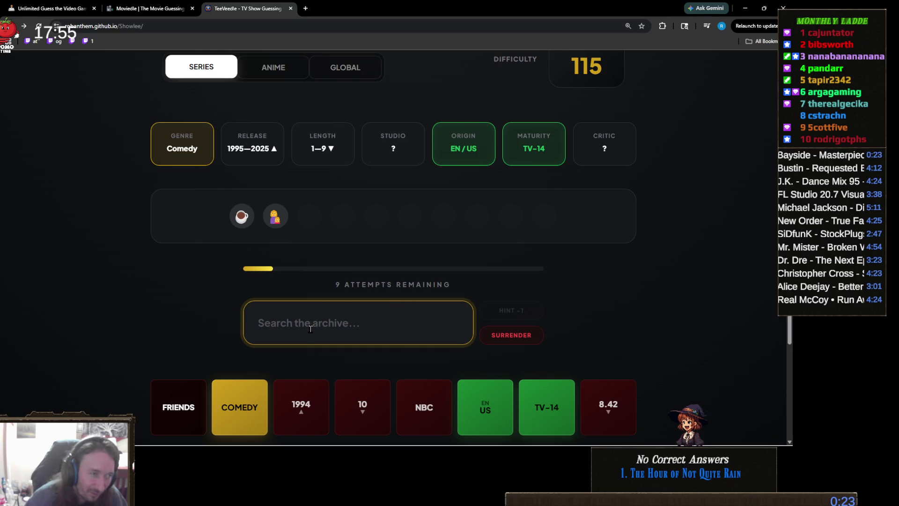
# Search 'sha' and guess Shameless
pyautogui.write('s')
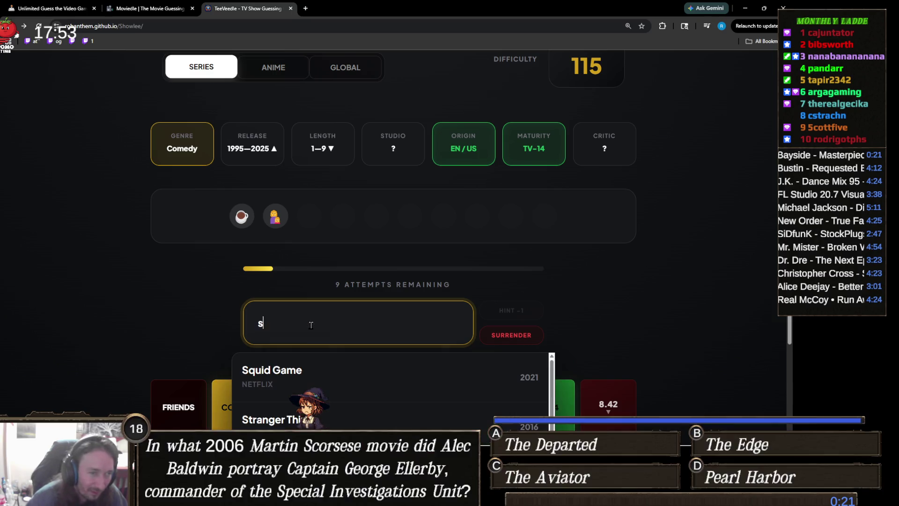
pyautogui.write('ha')
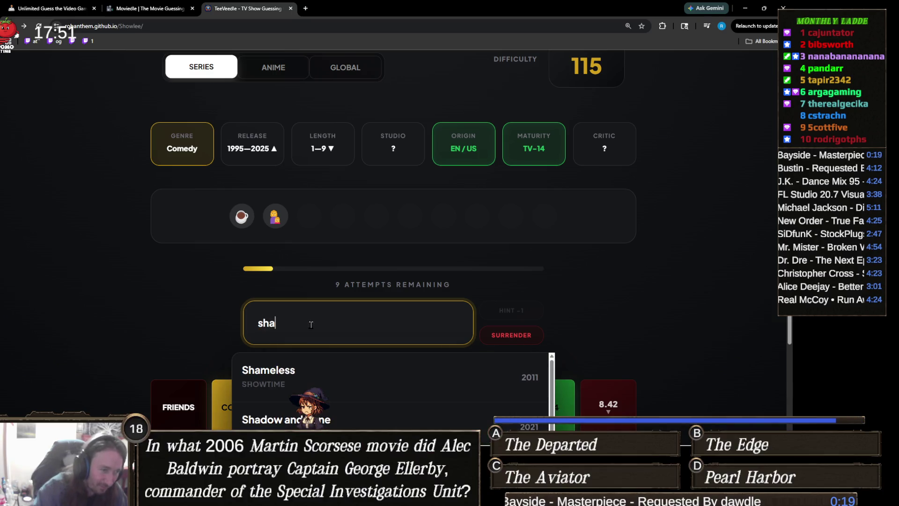
pyautogui.click(276, 373)
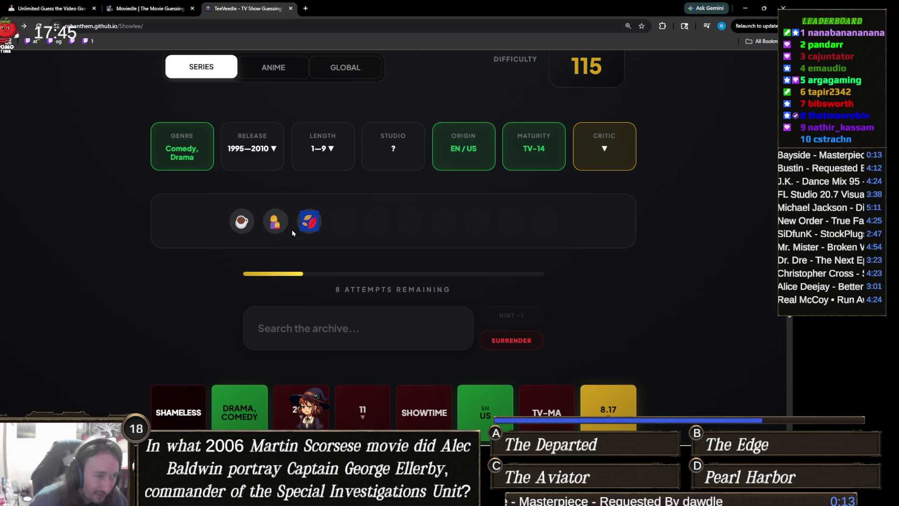
# Search 'weed' and guess Weeds; a YouTube watch page opens in a new tab
pyautogui.click(333, 341)
pyautogui.write('weed')
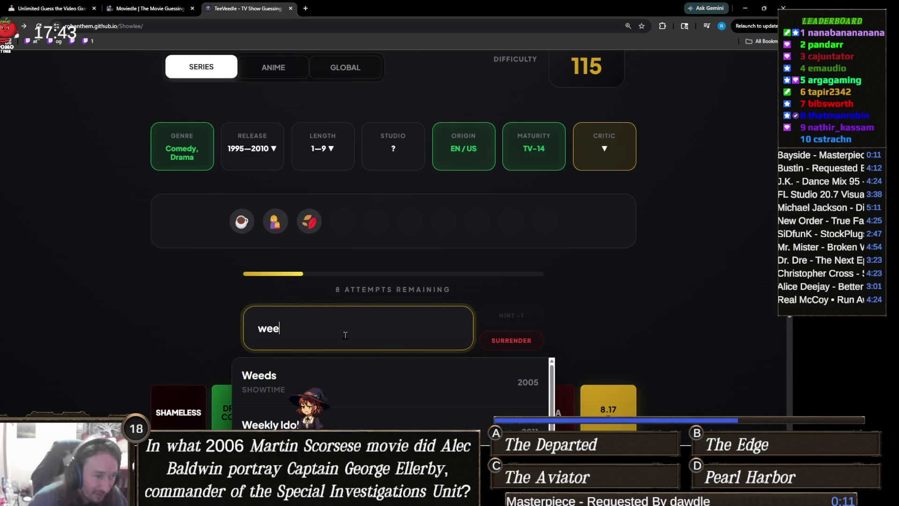
pyautogui.click(304, 374)
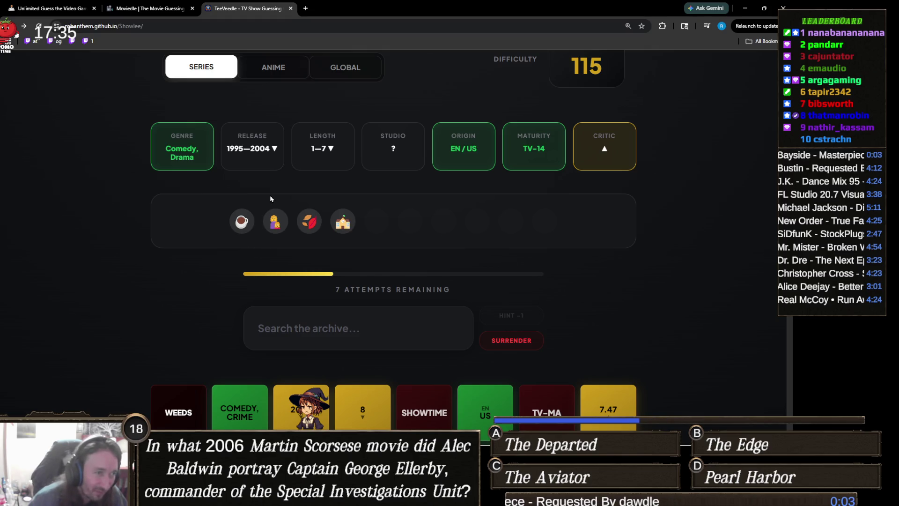
pyautogui.click(314, 223)
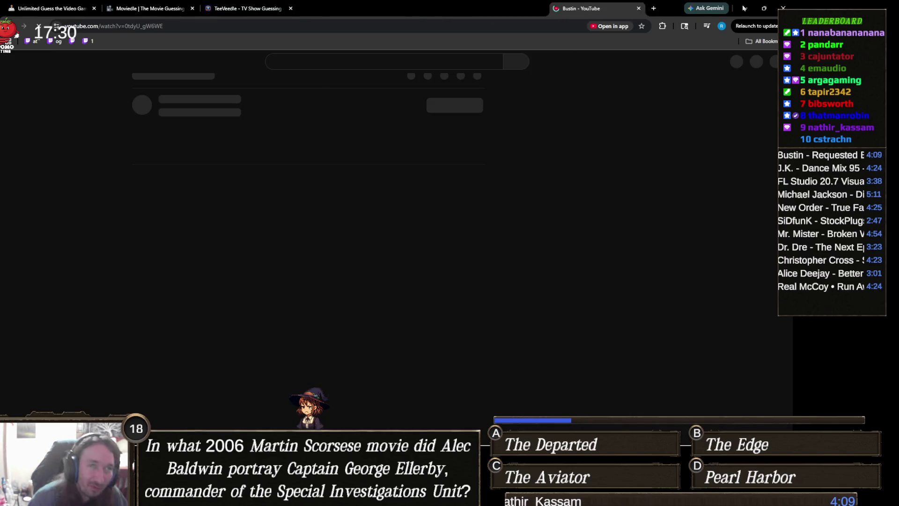
# Close the stray YouTube tab to return to the TeeVeedle game
pyautogui.middleClick(314, 7)
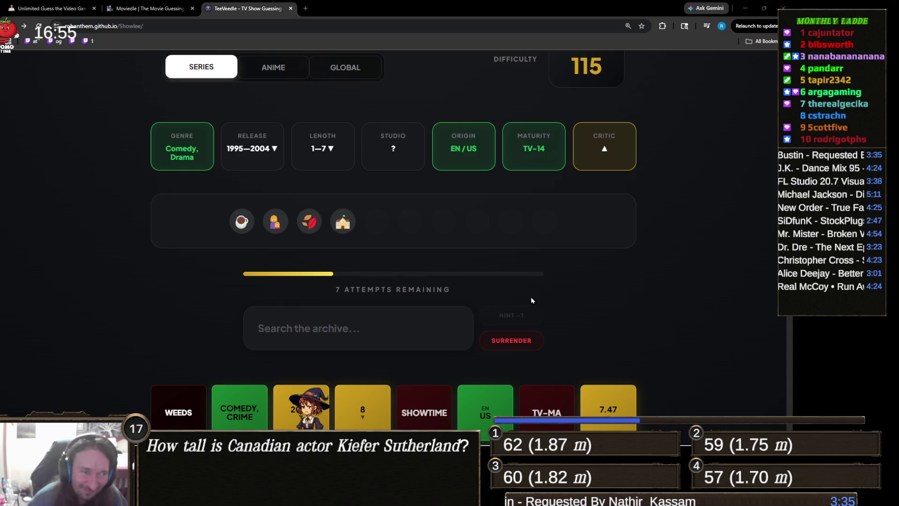
# Check the leaf hint icon, then enter 'csi' in the archive search
pyautogui.click(366, 316)
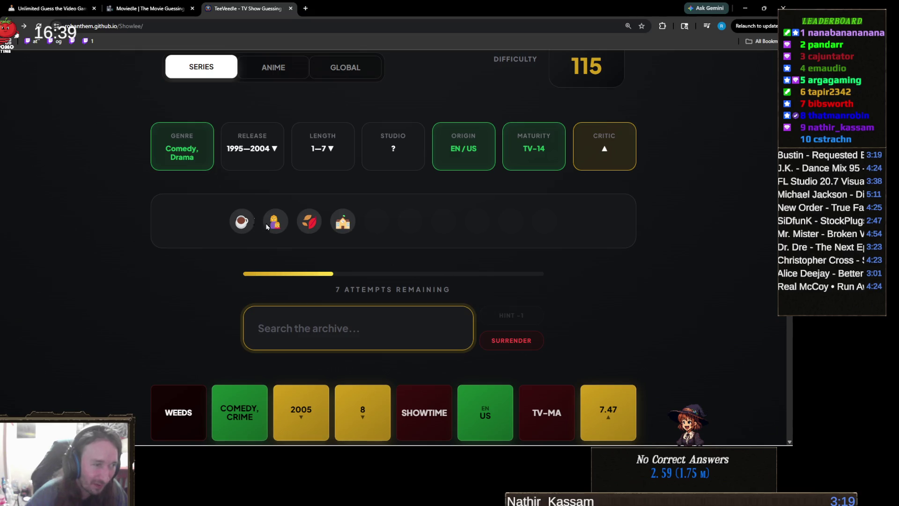
pyautogui.click(310, 223)
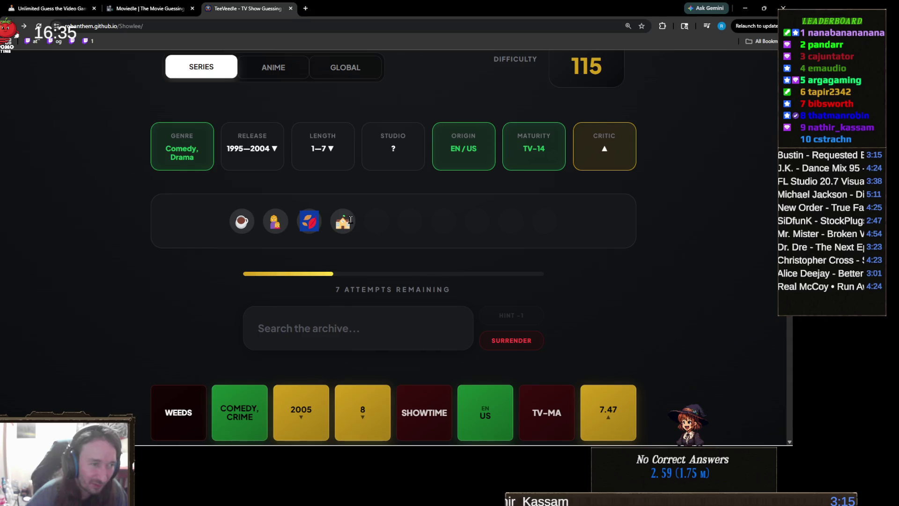
pyautogui.click(367, 227)
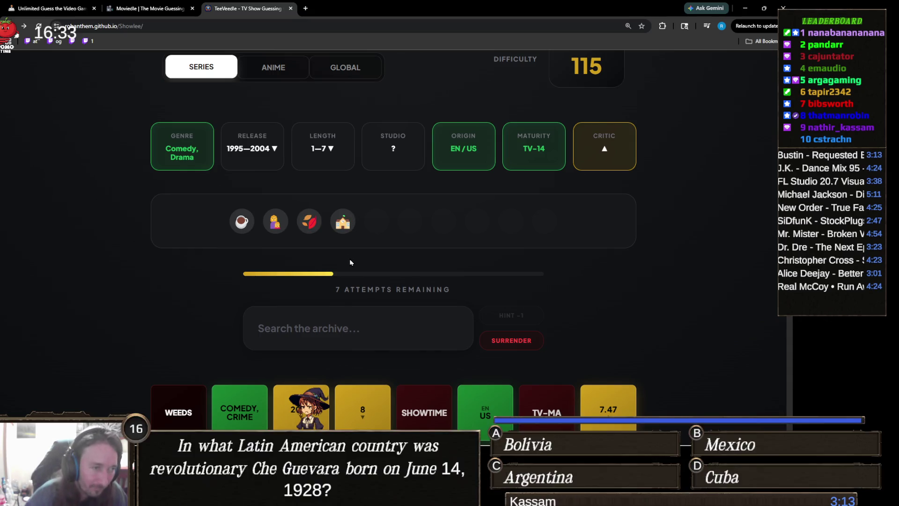
pyautogui.click(359, 323)
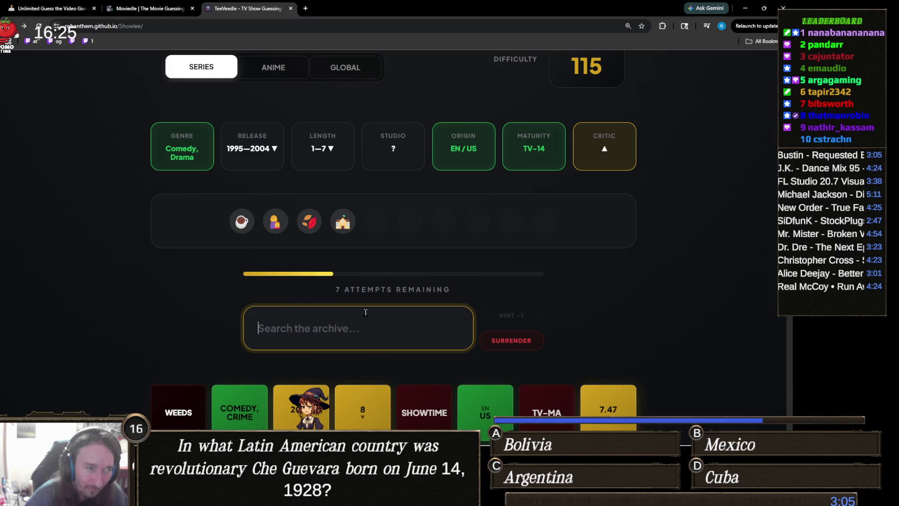
pyautogui.scroll(-4, 366, 311)
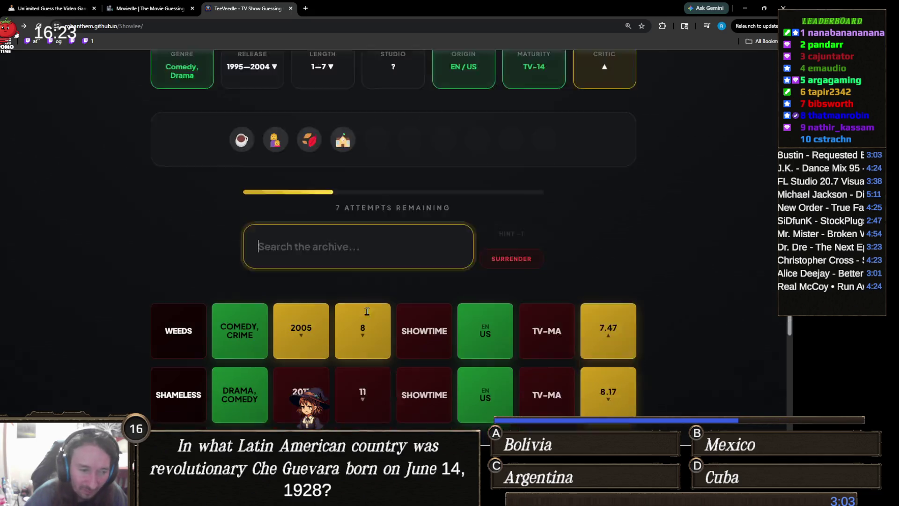
pyautogui.scroll(3, 401, 323)
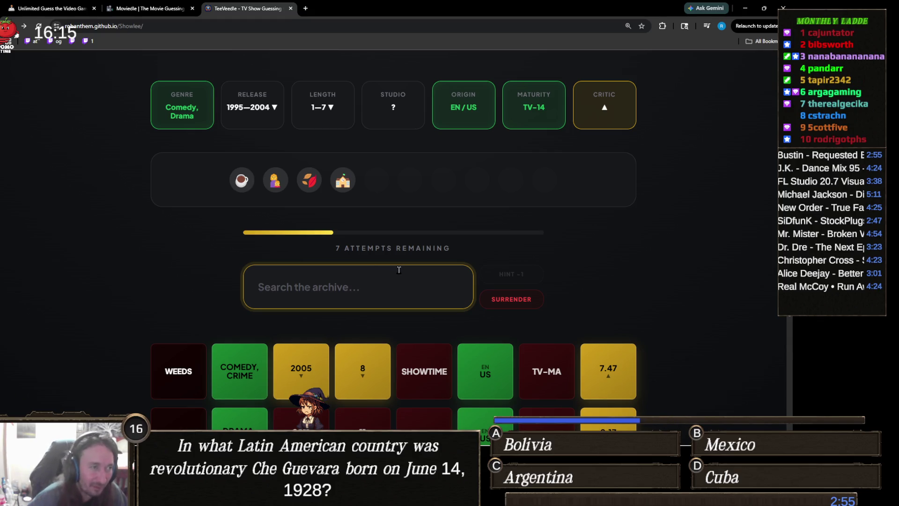
pyautogui.write('csi')
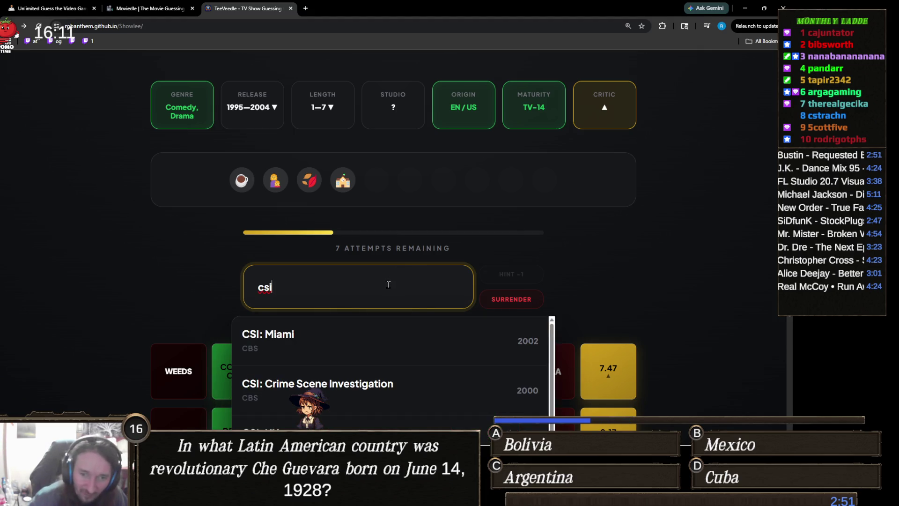
# Try 'autumn', then search 'csi' again and guess CSI: Crime Scene Investigation, confirming year 2000
pyautogui.hotkey('ctrl', 'a')
pyautogui.write('autumn')
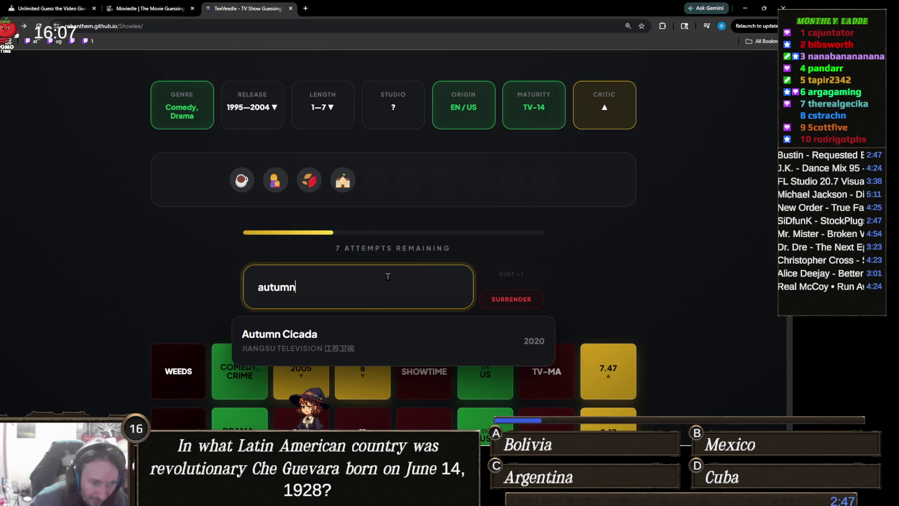
pyautogui.hotkey('ctrl', 'a')
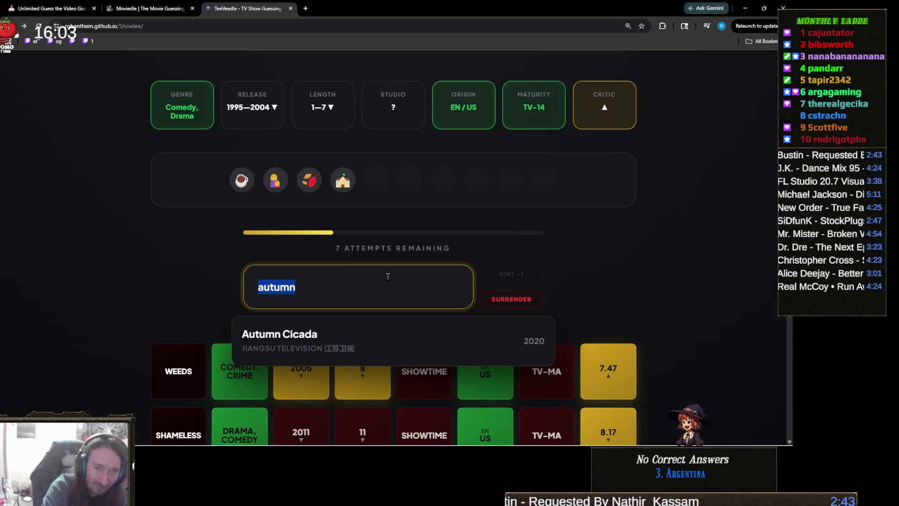
pyautogui.press('BackSpace')
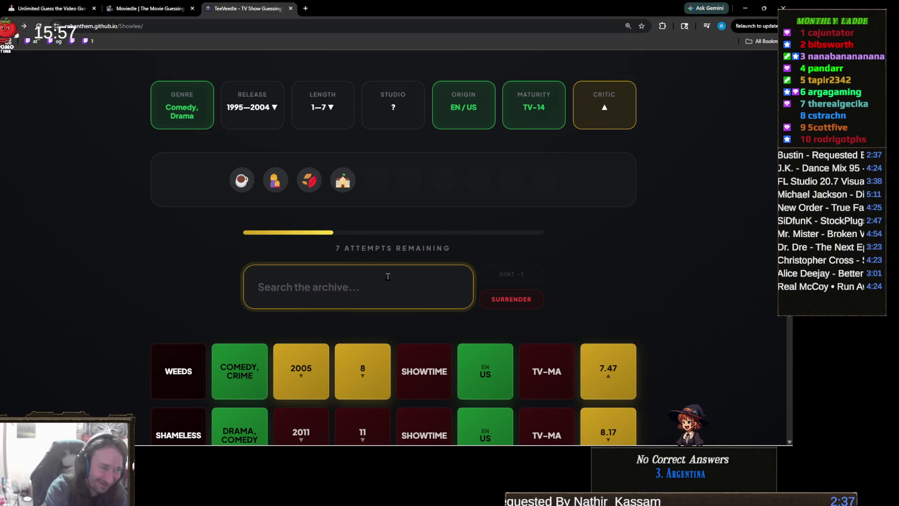
pyautogui.write('csi')
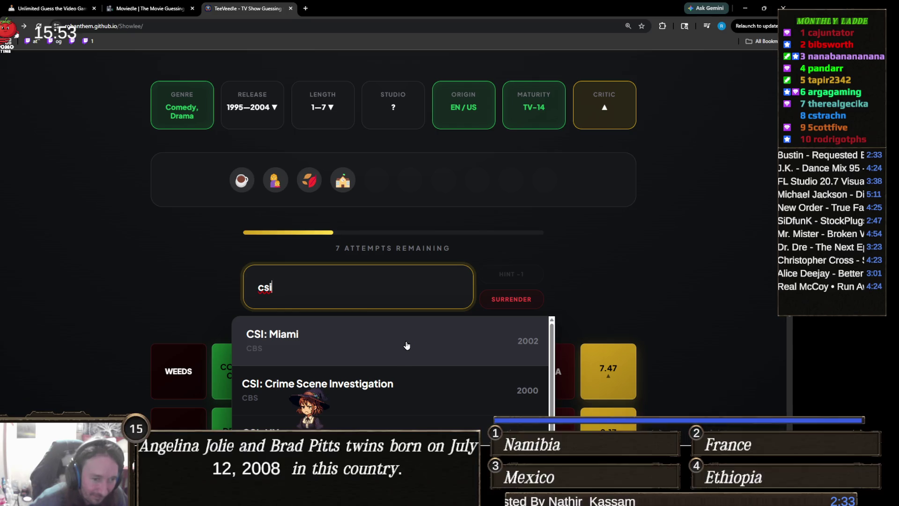
pyautogui.click(394, 385)
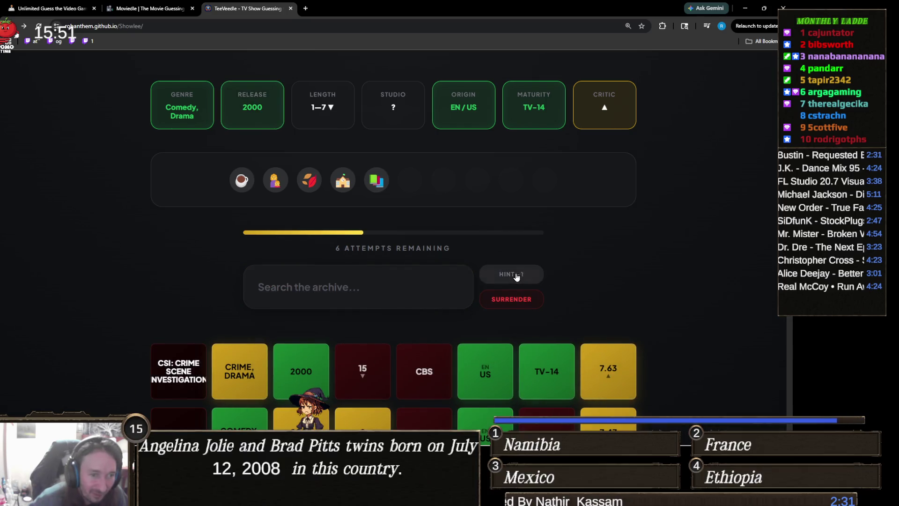
# Spend an attempt on a hint revealing the mother-daughter coffee-town synopsis, leaving 5 attempts
pyautogui.click(511, 274)
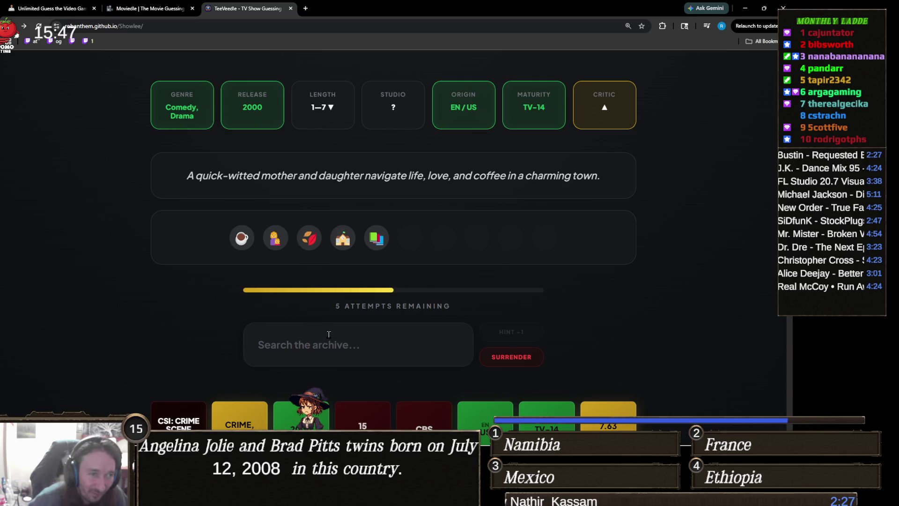
pyautogui.click(333, 328)
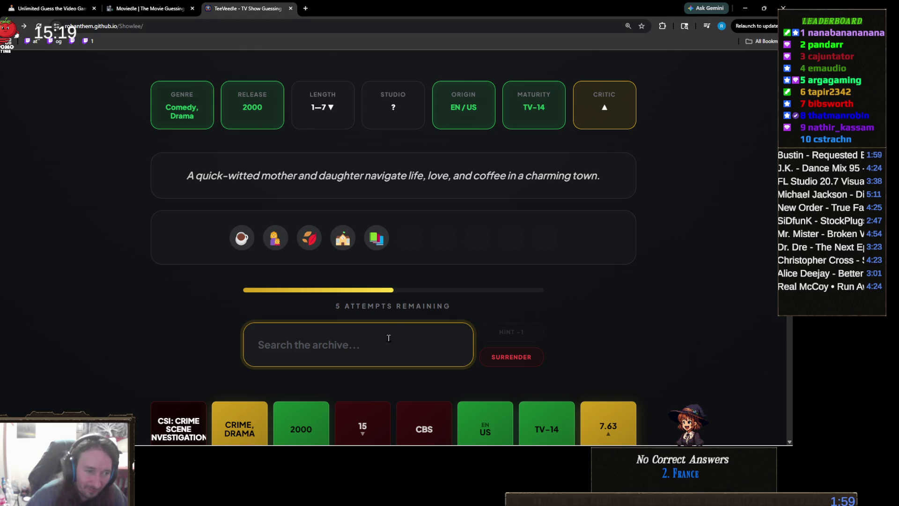
# Search 'coffee' and 'life af', then search 'gilm' and guess Gilmore Girls correctly for a 116 streak
pyautogui.write('coffe')
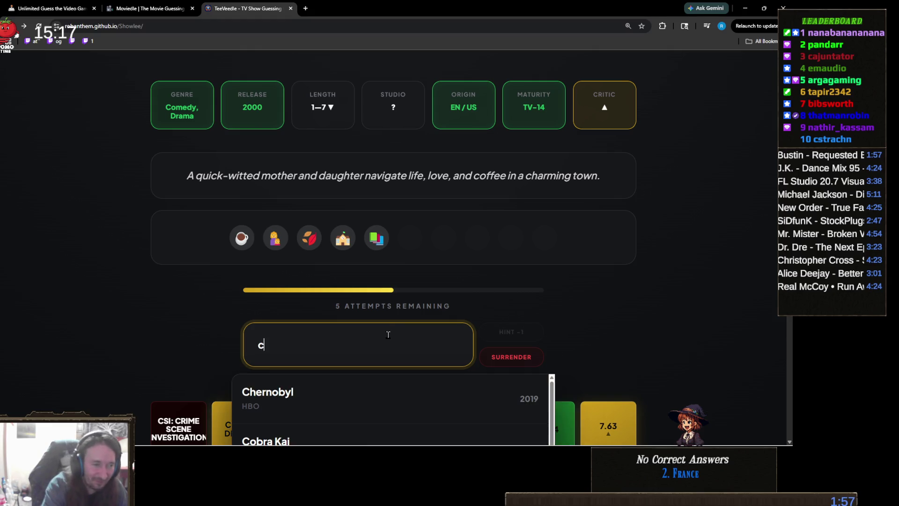
pyautogui.scroll(-3, 155, 313)
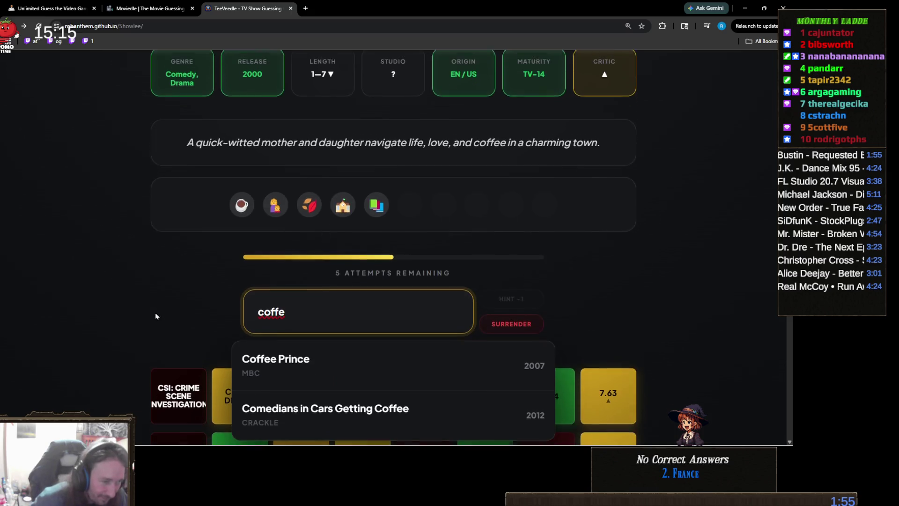
pyautogui.write('e')
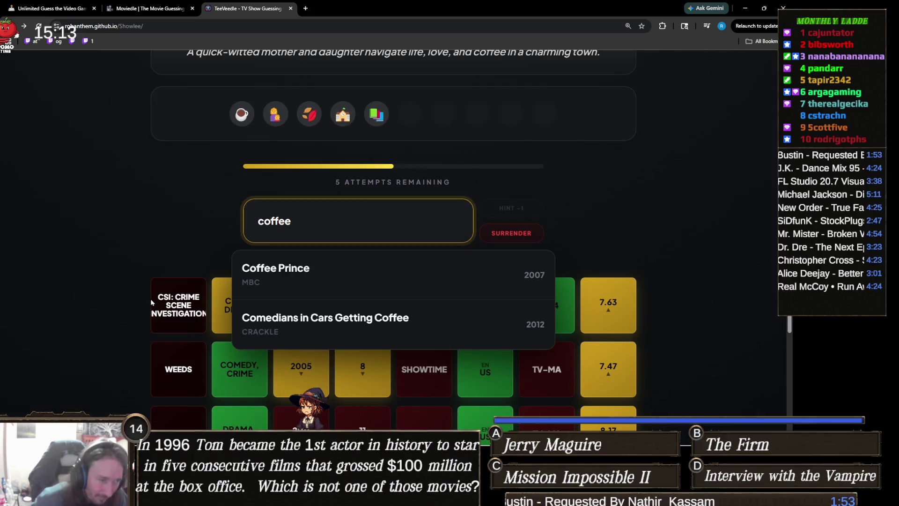
pyautogui.scroll(3, 159, 306)
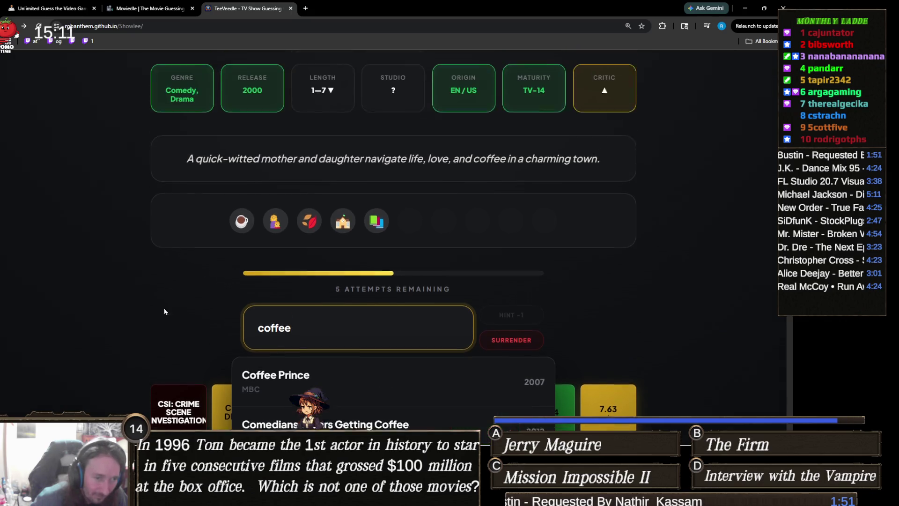
pyautogui.doubleClick(313, 327)
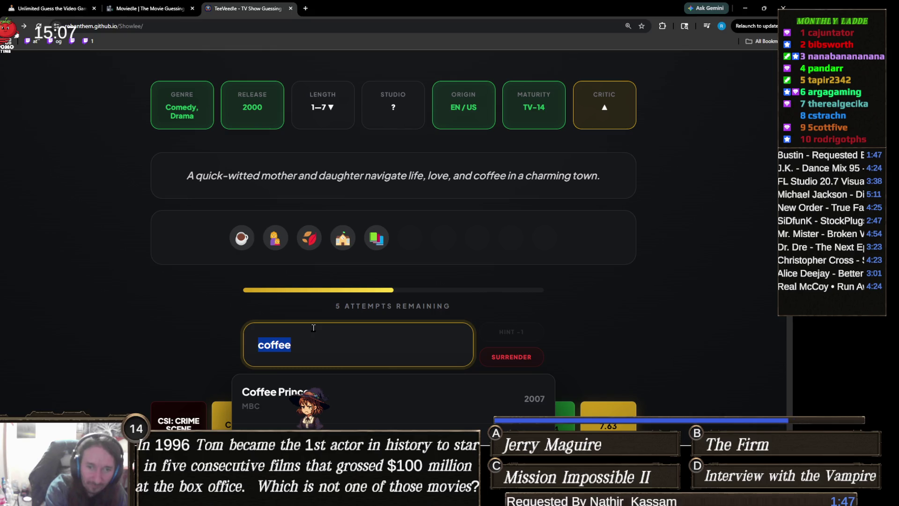
pyautogui.press('BackSpace')
pyautogui.write('life af')
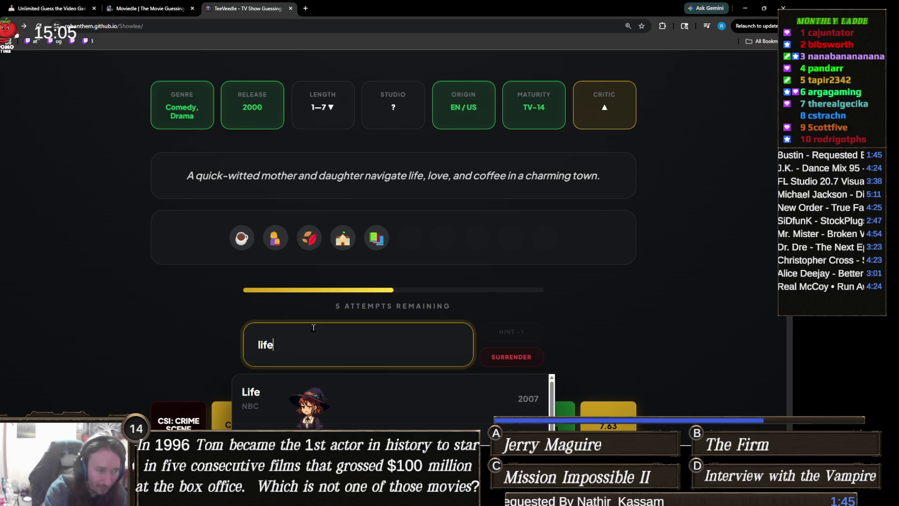
pyautogui.scroll(-1, 139, 274)
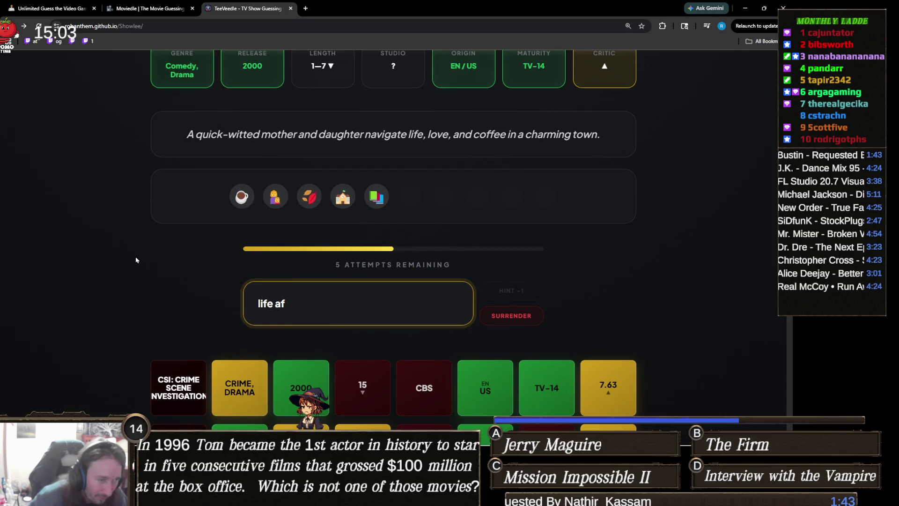
pyautogui.press('BackSpace')
pyautogui.press('BackSpace')
pyautogui.press('BackSpace')
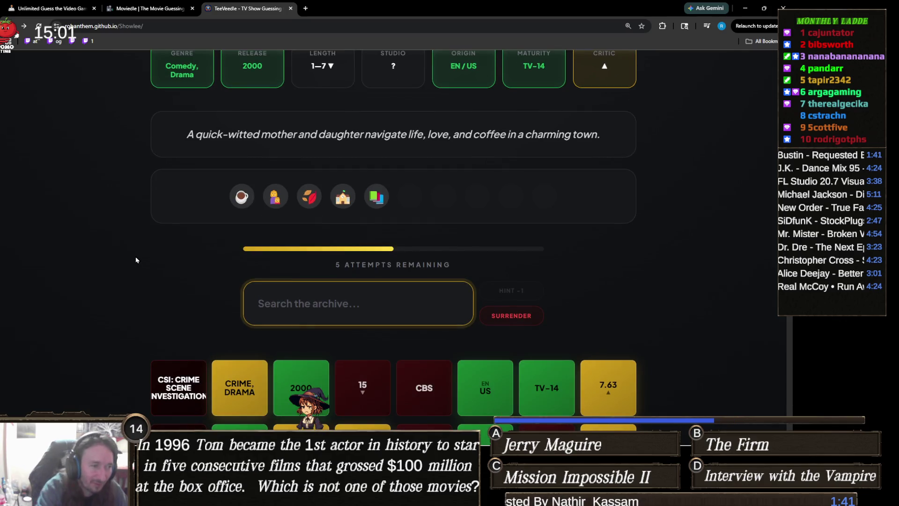
pyautogui.write('gilm')
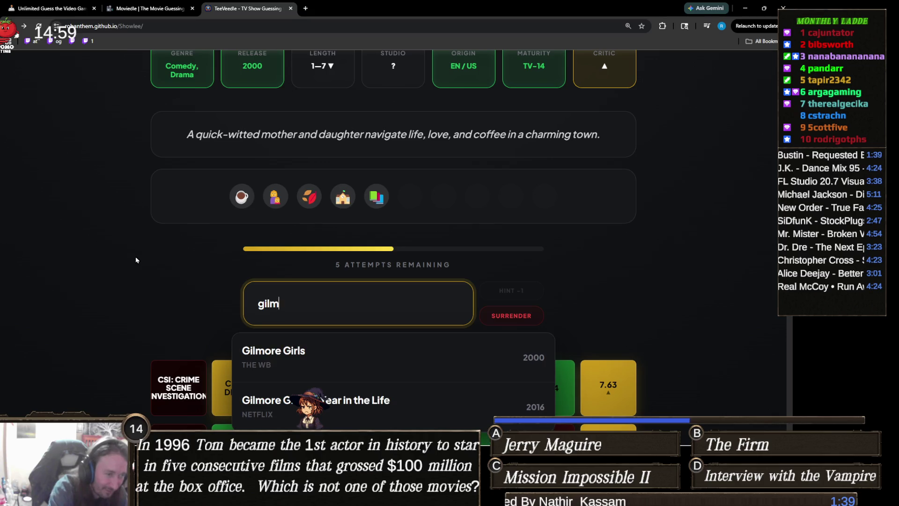
pyautogui.click(343, 356)
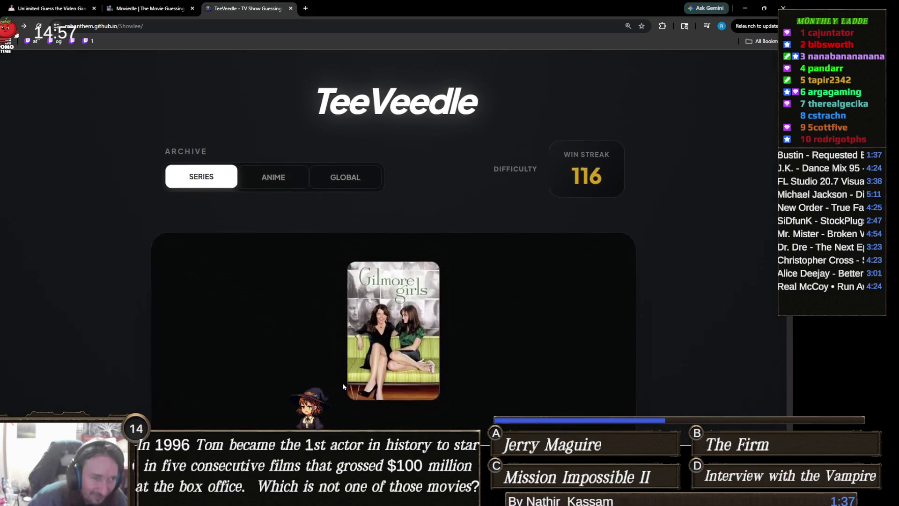
# Continue from the Gilmore Girls victory screen to a fresh round with 10 attempts
pyautogui.scroll(-3, 341, 387)
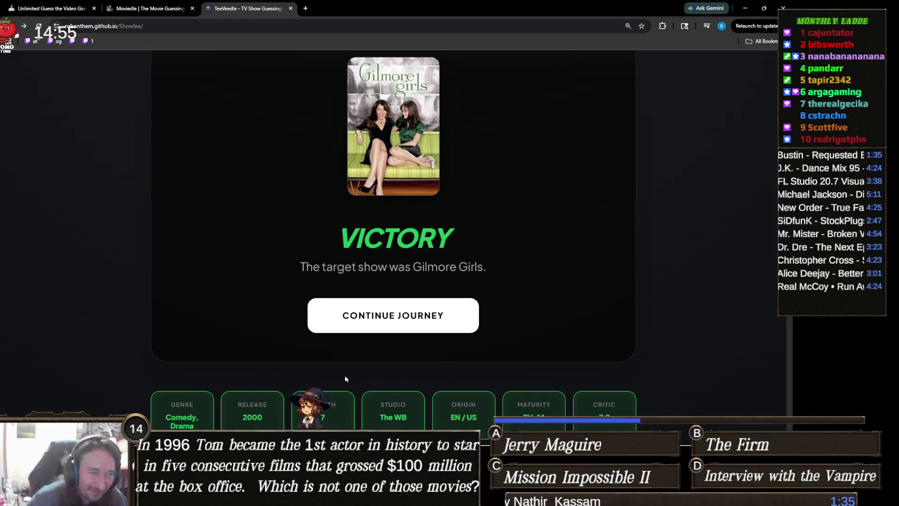
pyautogui.click(438, 321)
pyautogui.scroll(-1, 225, 309)
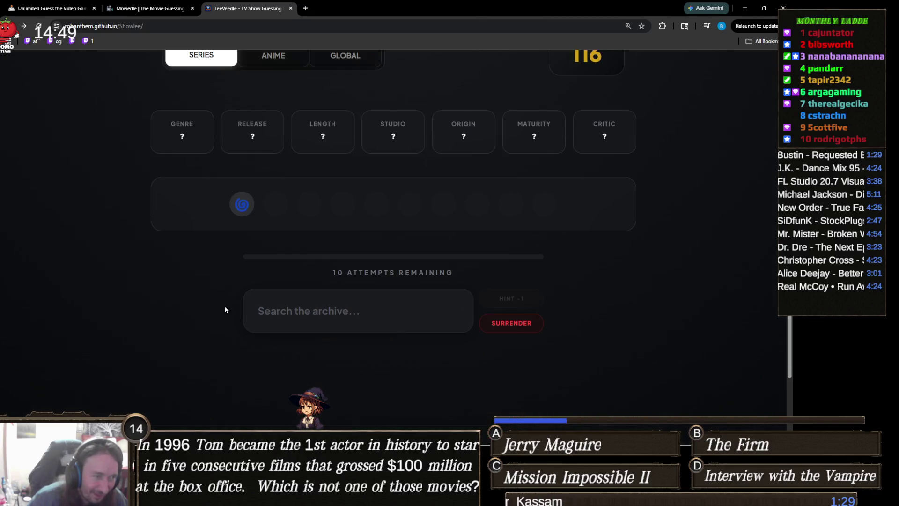
# Guess Rick and Morty, then Fringe, from the show search
pyautogui.click(375, 314)
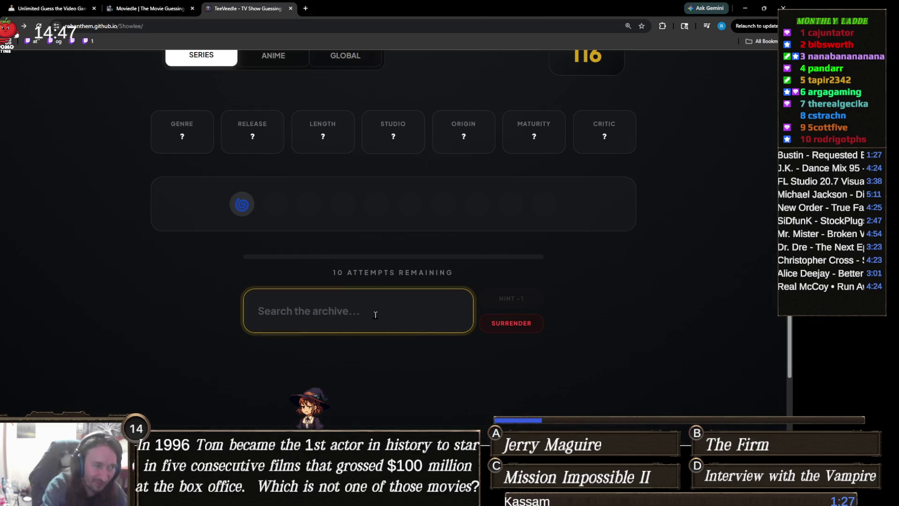
pyautogui.write('rick')
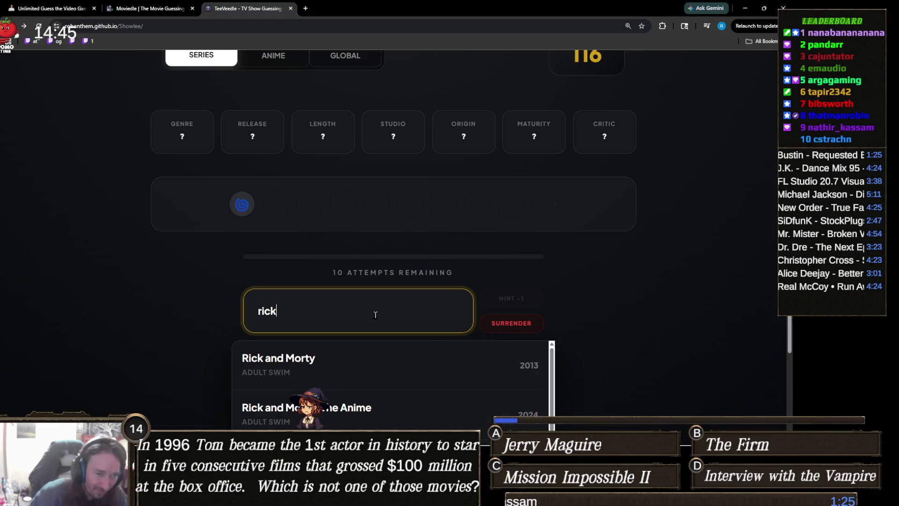
pyautogui.click(310, 359)
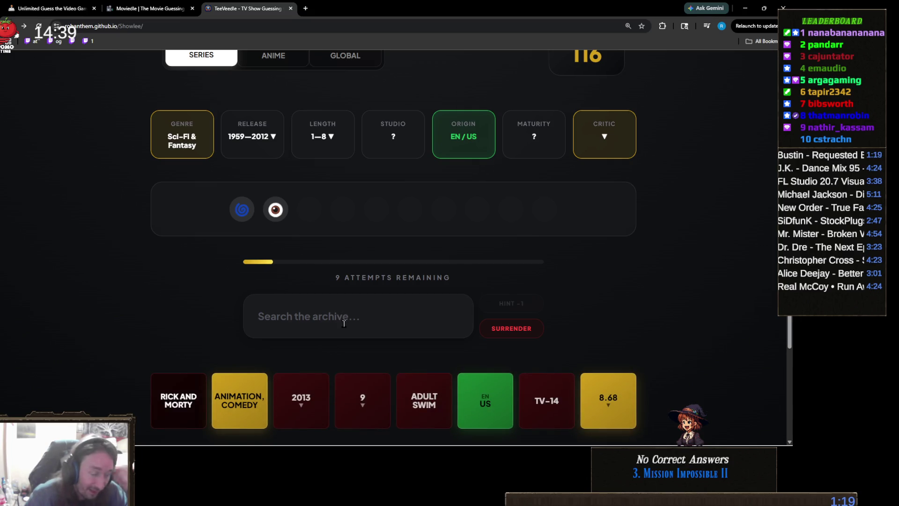
pyautogui.click(369, 323)
pyautogui.write('fring')
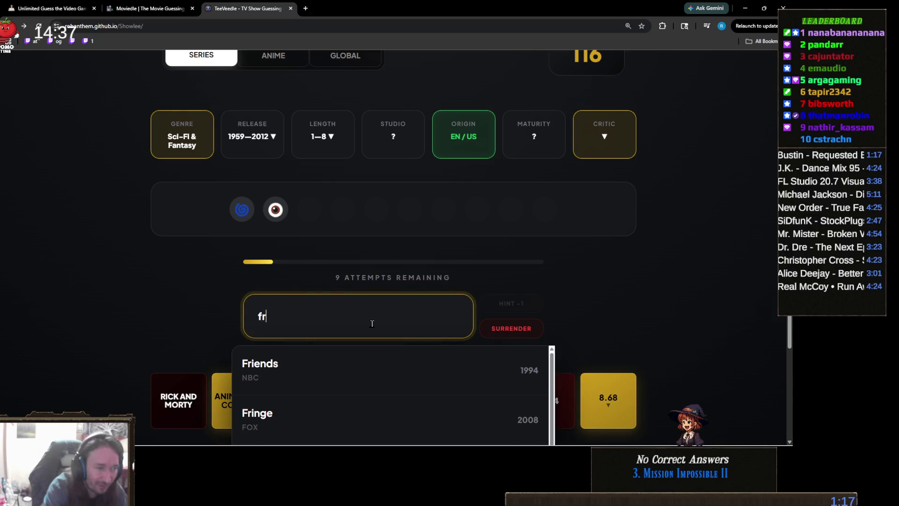
pyautogui.click(373, 364)
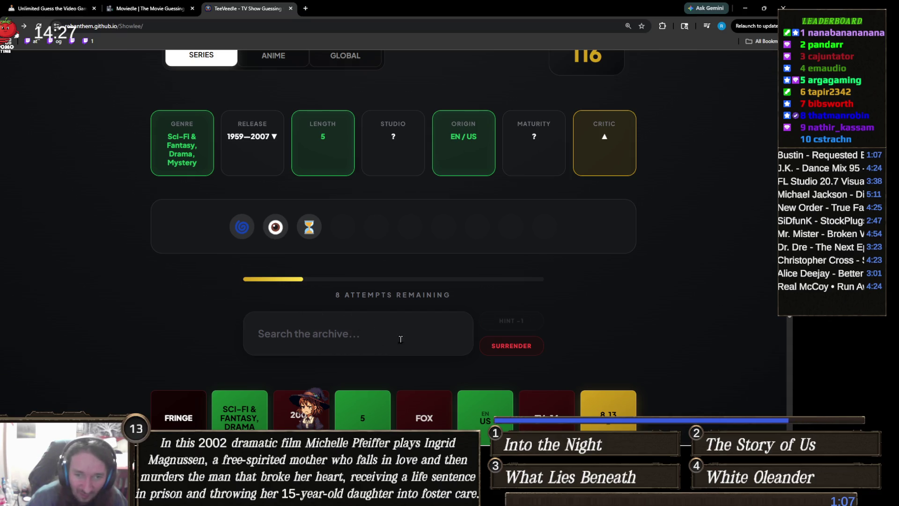
pyautogui.click(404, 338)
pyautogui.write('quant')
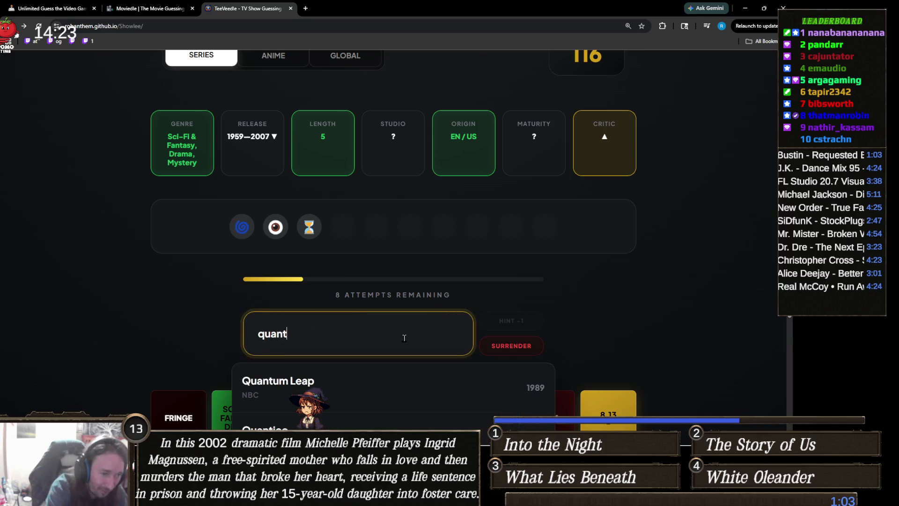
pyautogui.click(431, 384)
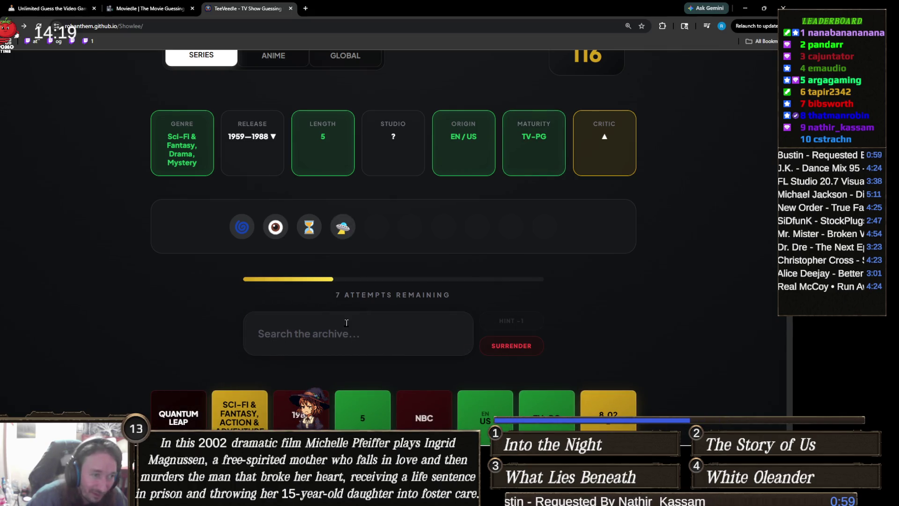
pyautogui.click(372, 321)
pyautogui.write('s')
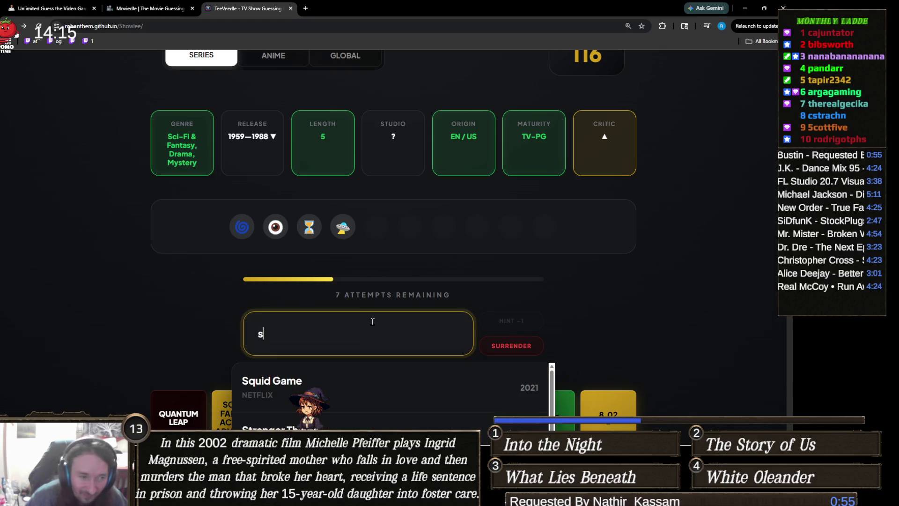
pyautogui.write('targ')
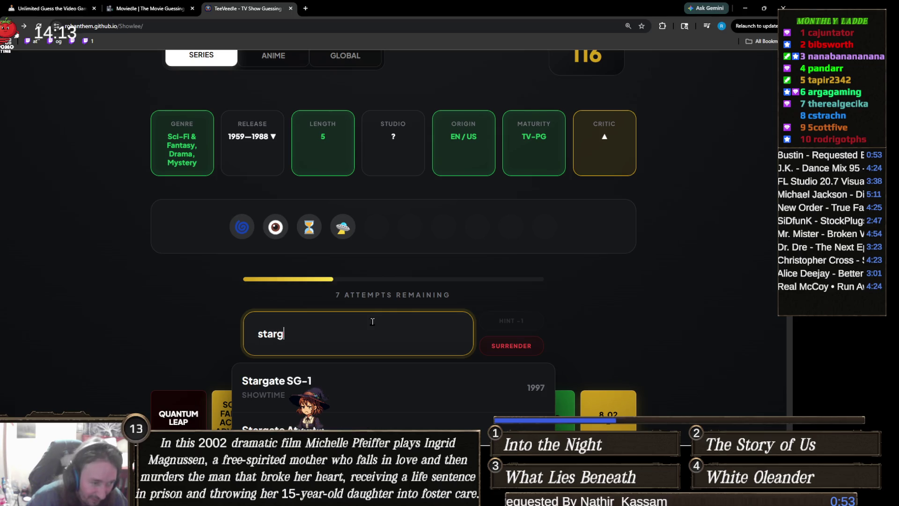
pyautogui.scroll(-5, 161, 300)
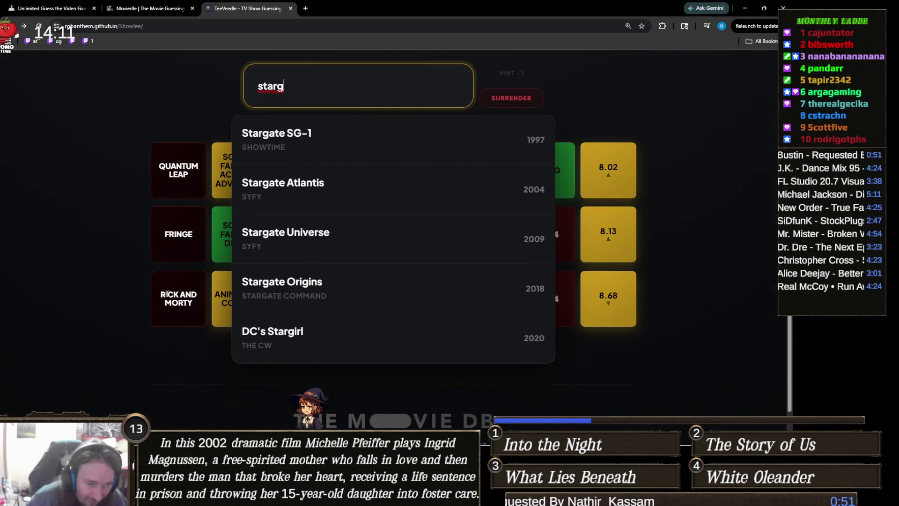
pyautogui.scroll(-1, 286, 280)
pyautogui.scroll(5, 104, 316)
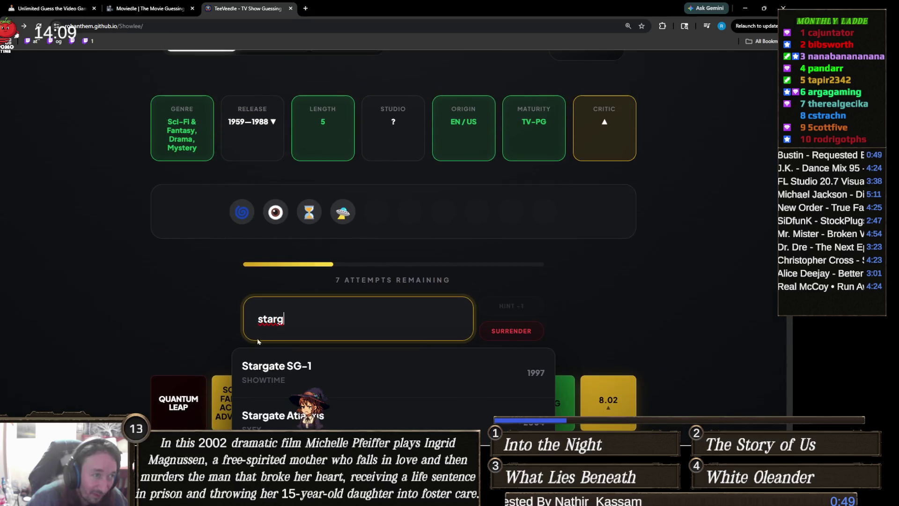
pyautogui.hotkey('ctrl', 'a')
pyautogui.press('BackSpace')
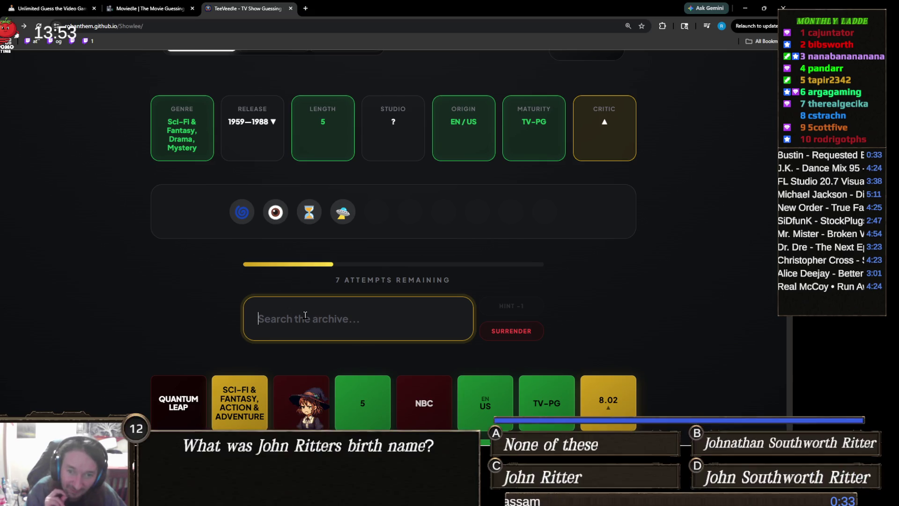
# Search for 'doctor' and browse the suggested shows
pyautogui.write('dr')
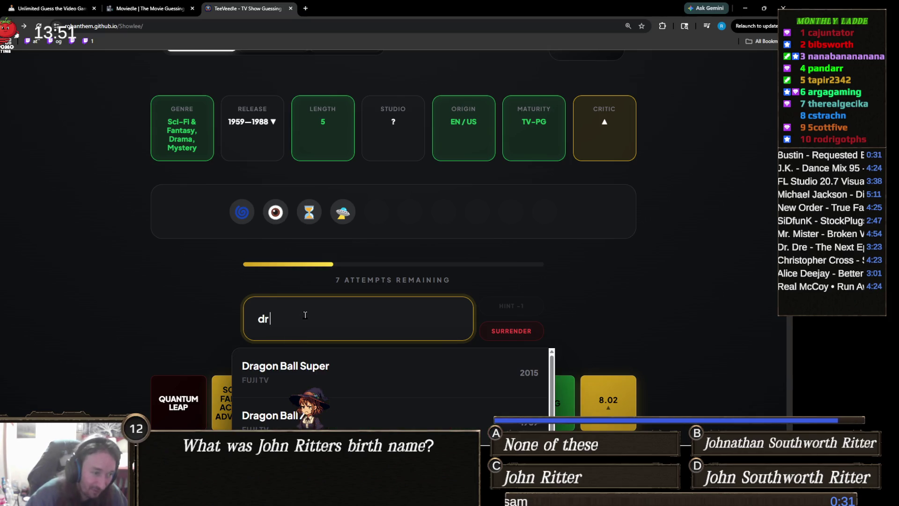
pyautogui.press('BackSpace')
pyautogui.write('octor')
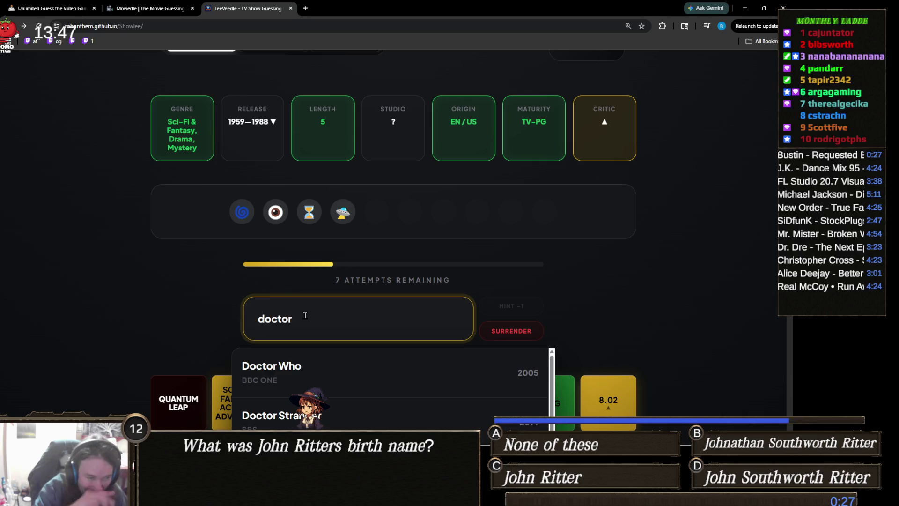
pyautogui.scroll(-2, 89, 231)
pyautogui.scroll(-2, 157, 257)
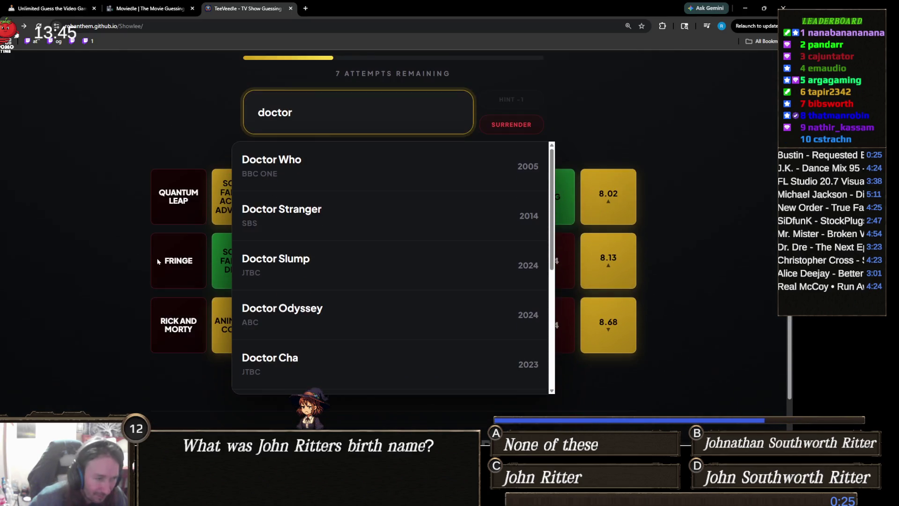
pyautogui.scroll(-5, 421, 249)
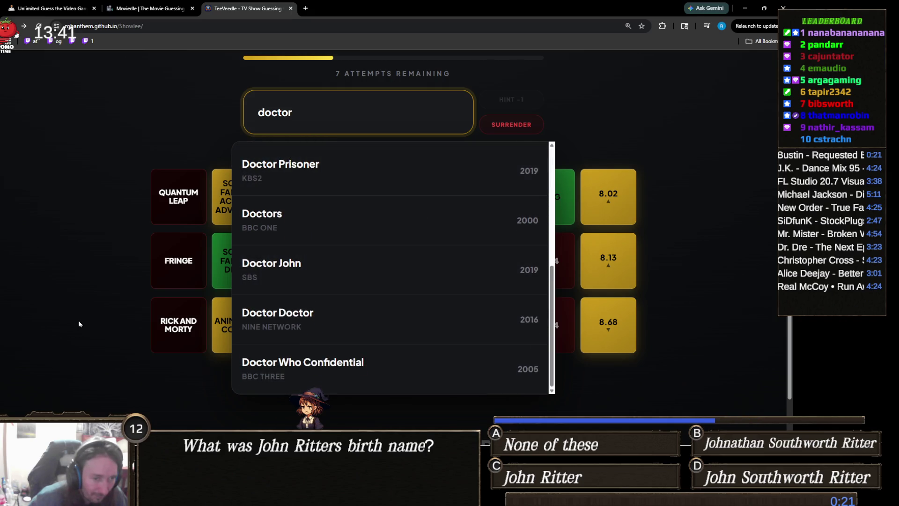
pyautogui.scroll(4, 78, 320)
# Replace the search with 'twilight' and guess The Twilight Zone
pyautogui.hotkey('ctrl', 'a')
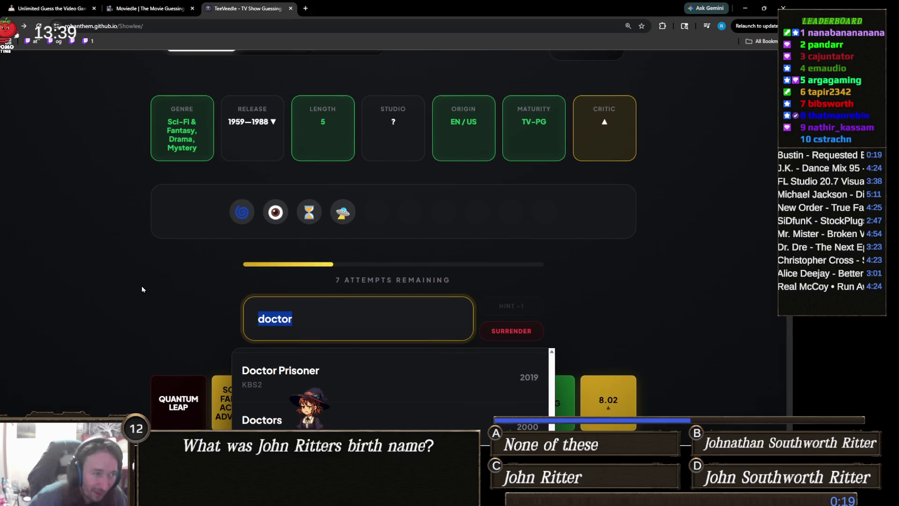
pyautogui.write('twili')
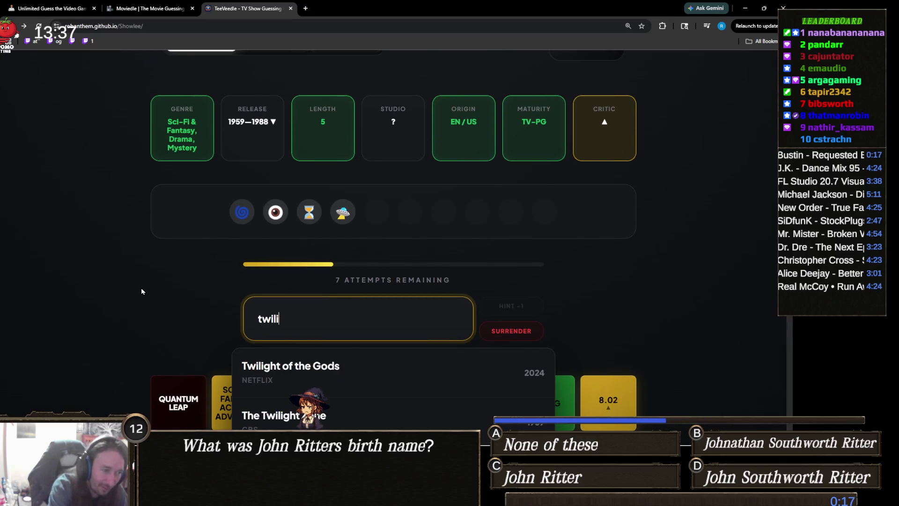
pyautogui.write('ght')
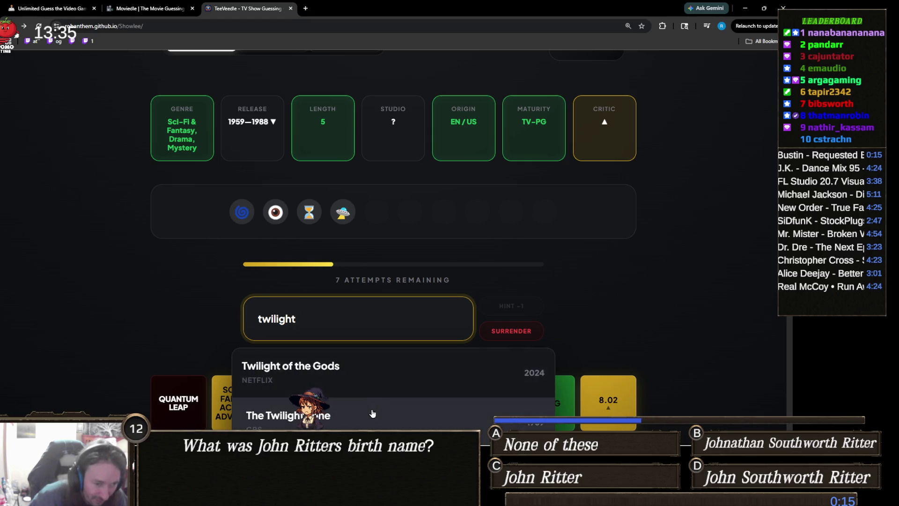
pyautogui.click(369, 410)
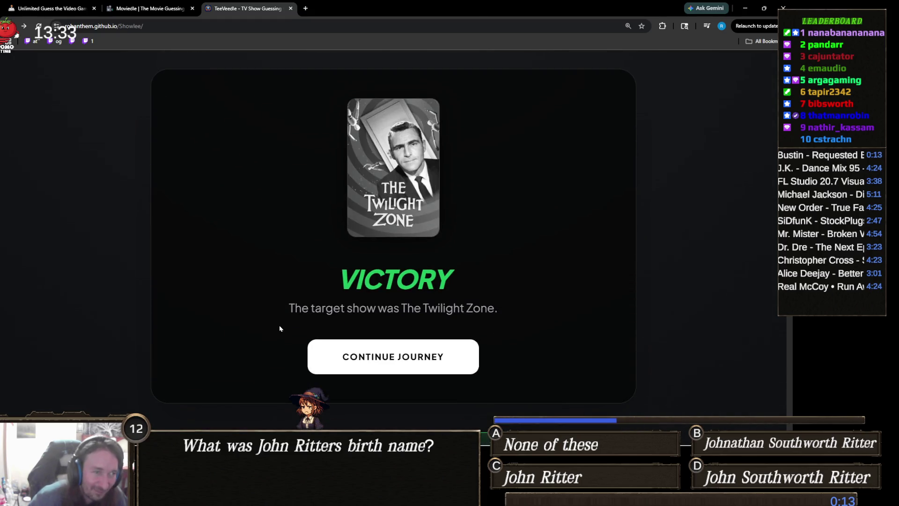
pyautogui.scroll(-4, 297, 275)
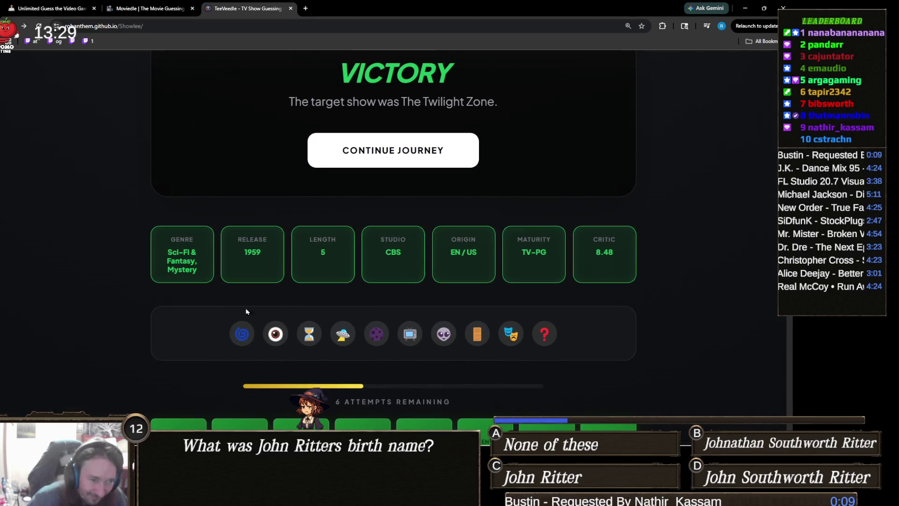
pyautogui.scroll(3, 303, 316)
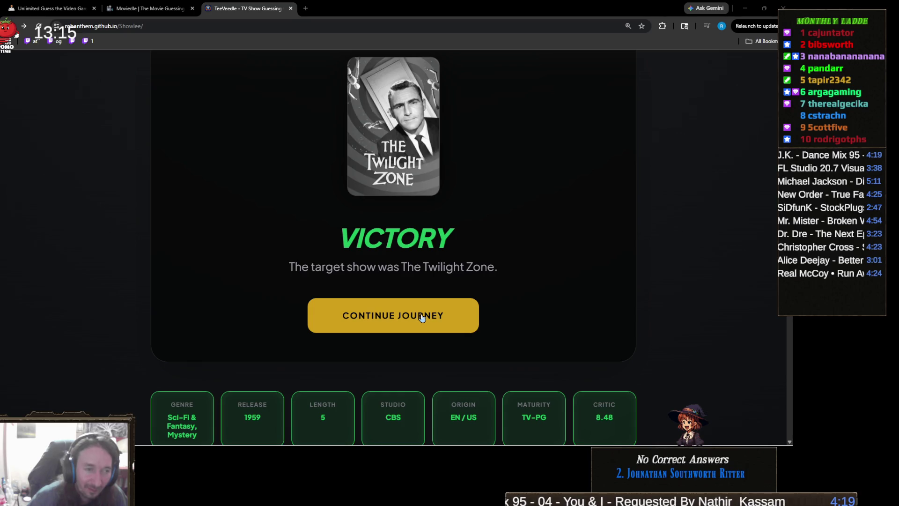
# Start a new TeeVeedle round and zoom in on the page
pyautogui.click(421, 317)
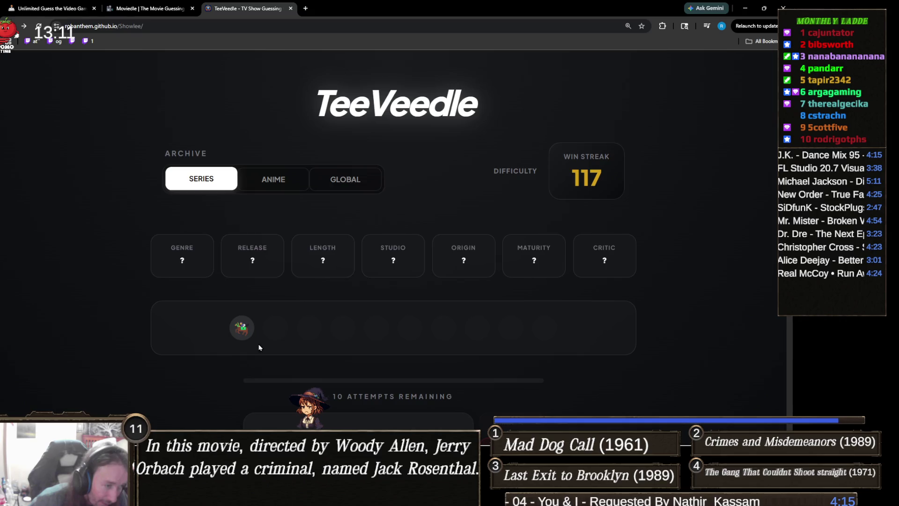
pyautogui.keyDown('ctrl'); pyautogui.scroll(4, 261, 337); pyautogui.keyUp('ctrl')
pyautogui.scroll(-2, 260, 337)
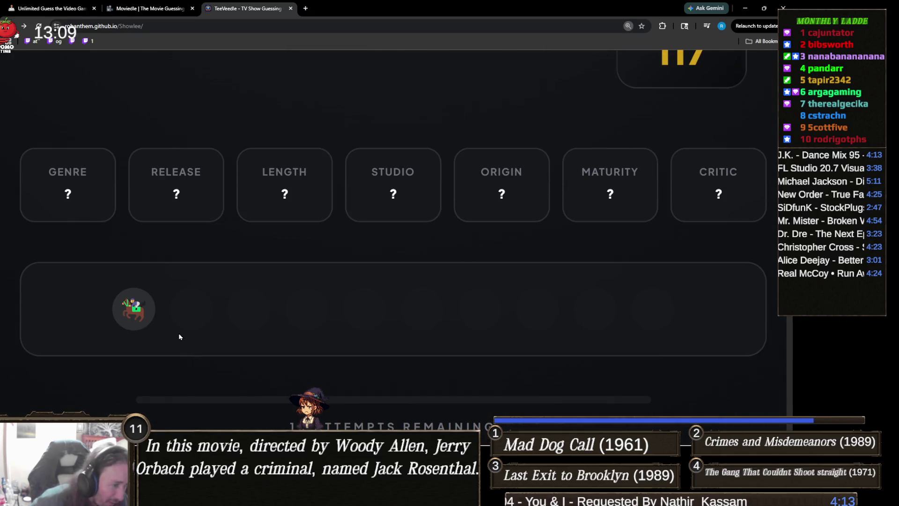
# Select the horse emoji hint to inspect it, then zoom the page back out
pyautogui.moveTo(147, 316); pyautogui.dragTo(121, 318)
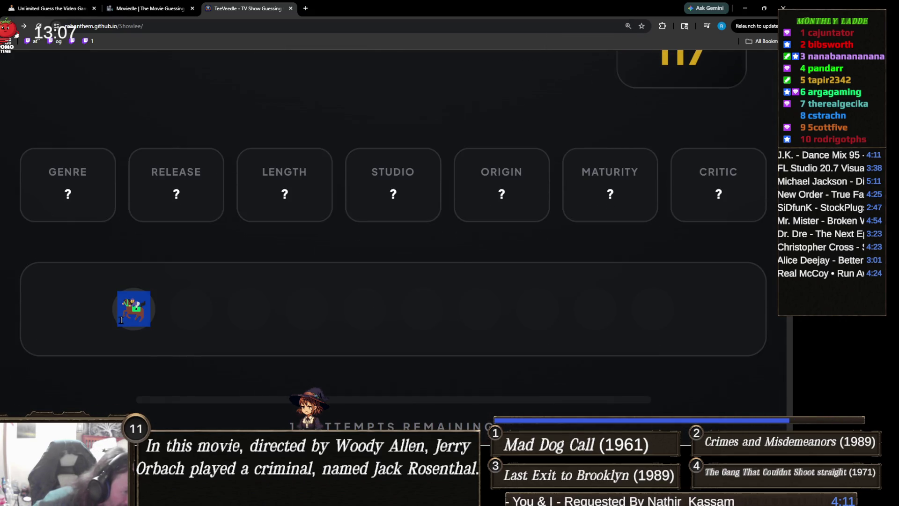
pyautogui.click(176, 321)
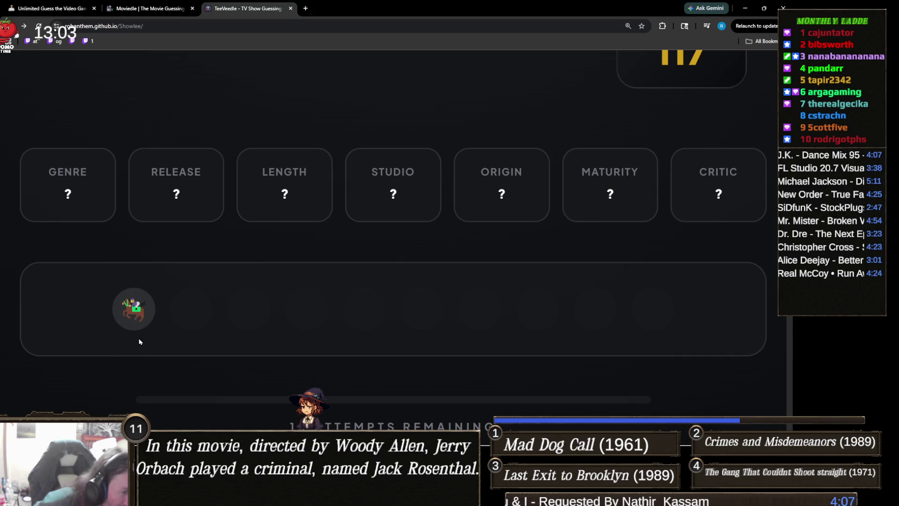
pyautogui.keyDown('ctrl'); pyautogui.scroll(2, 135, 342); pyautogui.keyUp('ctrl')
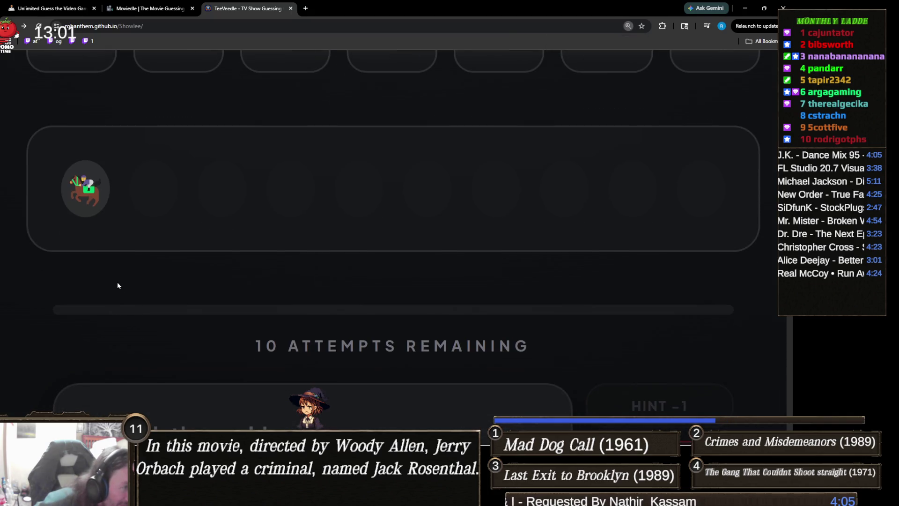
pyautogui.doubleClick(69, 230)
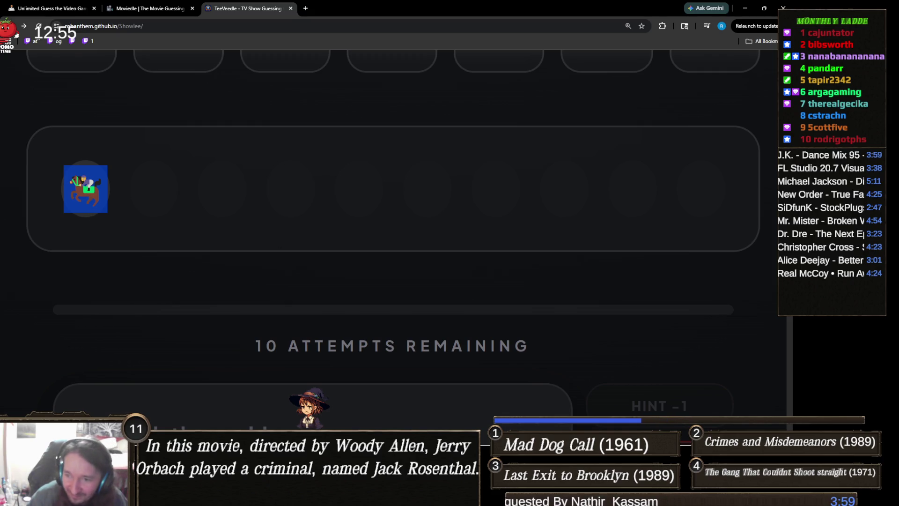
pyautogui.hotkey('alt', 'Tab')
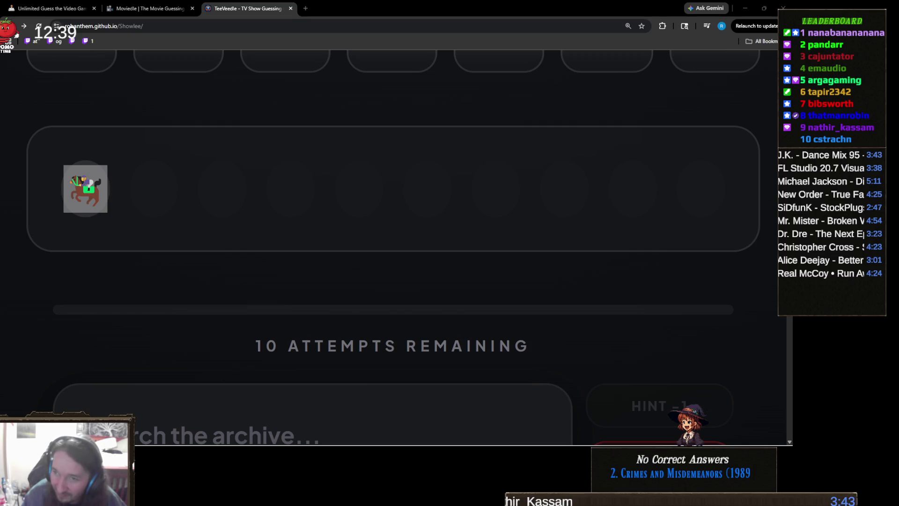
pyautogui.hotkey('ctrl', '-')
pyautogui.hotkey('ctrl', '-')
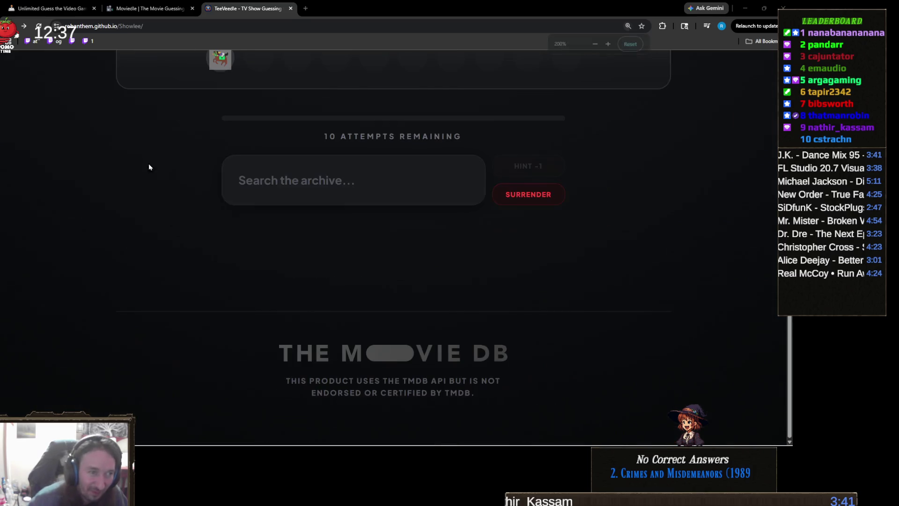
# Try a 'derby' search, clear it, and restore the page zoom
pyautogui.hotkey('ctrl', '-')
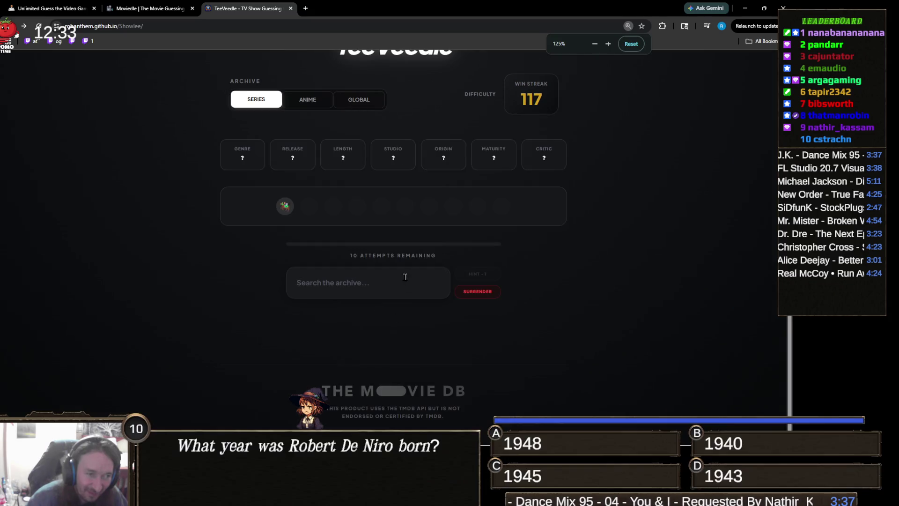
pyautogui.scroll(2, 372, 271)
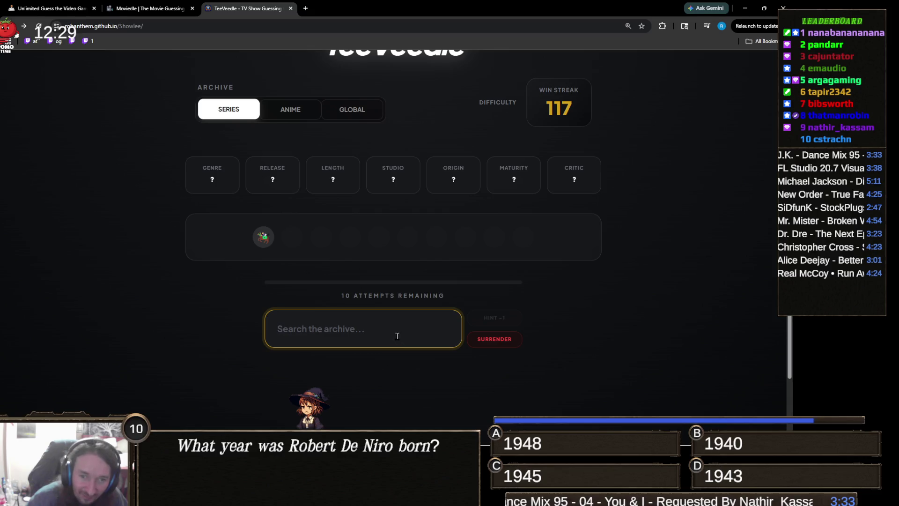
pyautogui.write('derby')
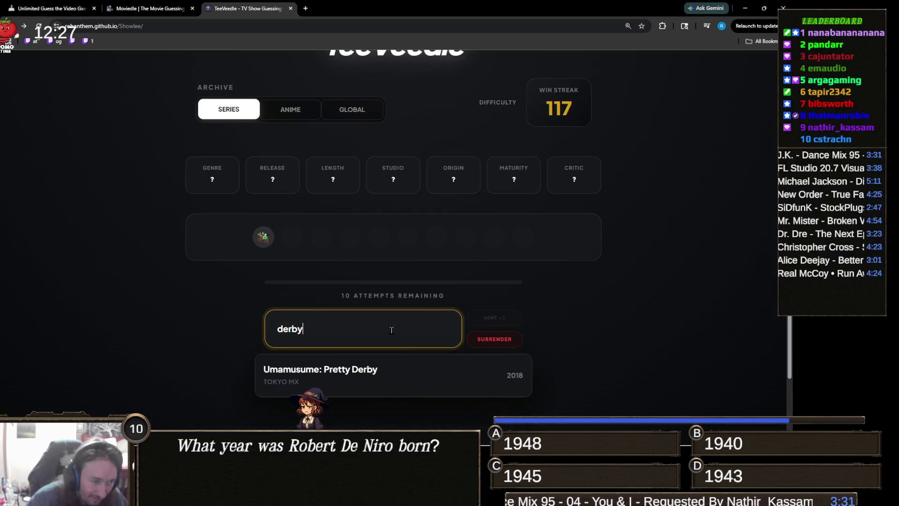
pyautogui.hotkey('ctrl', 'a')
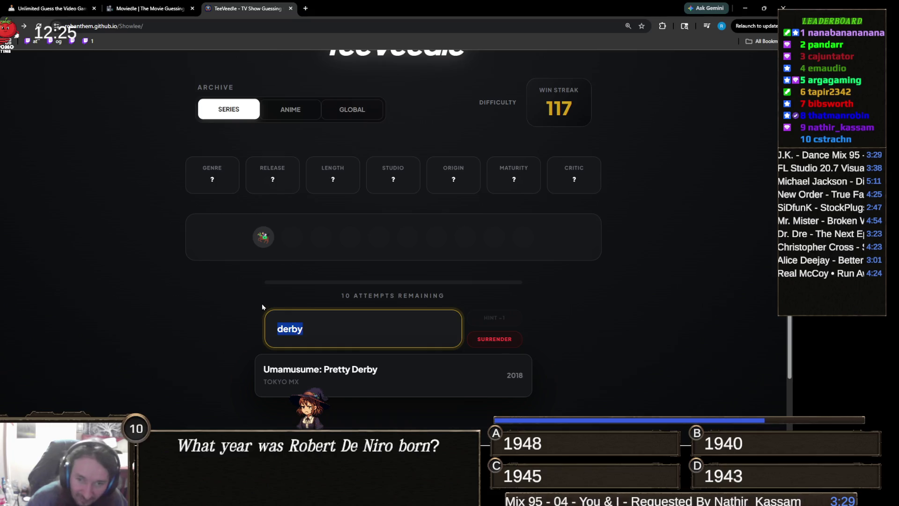
pyautogui.press('BackSpace')
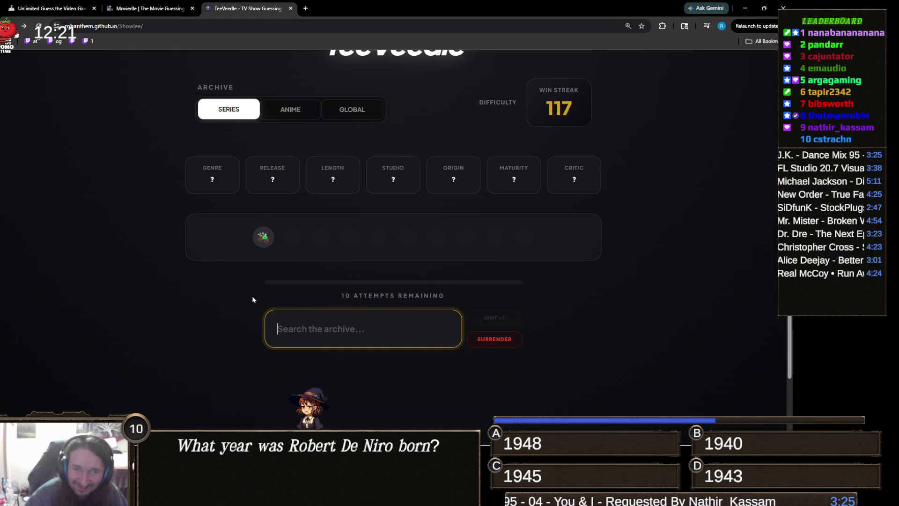
pyautogui.hotkey('ctrl', '+')
pyautogui.hotkey('ctrl', '+')
pyautogui.hotkey('ctrl', '+')
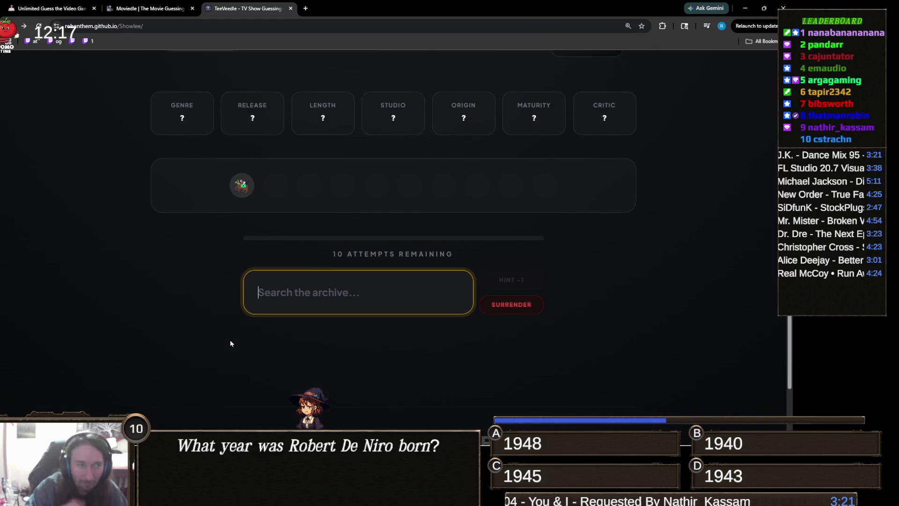
# Guess Slow Horses, then Vikings
pyautogui.write('h')
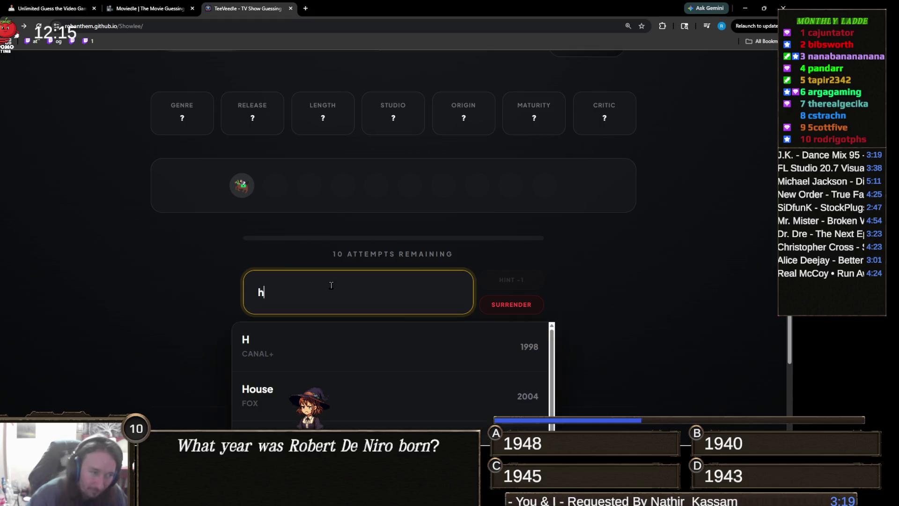
pyautogui.write('orse')
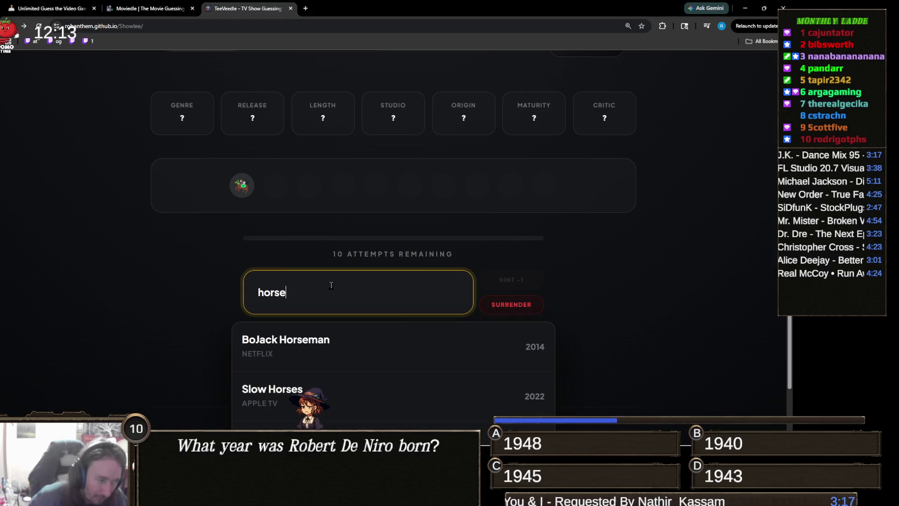
pyautogui.scroll(-2, 143, 306)
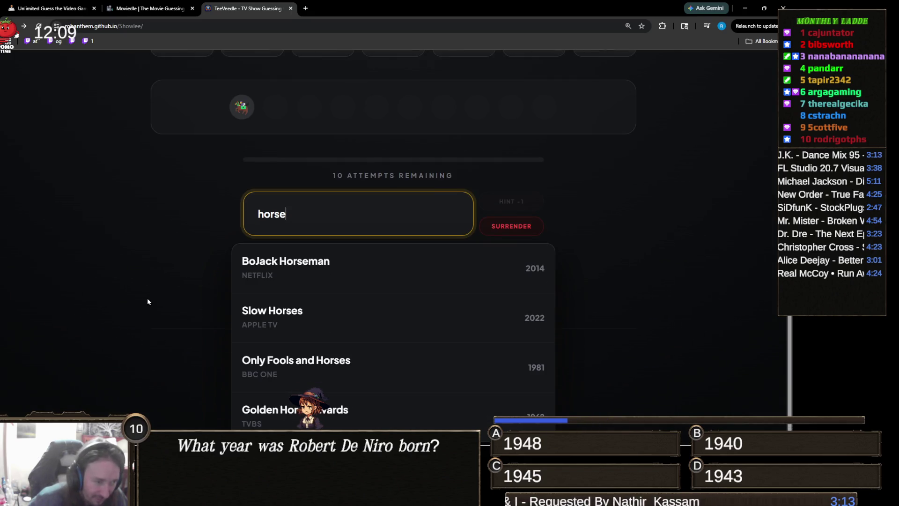
pyautogui.click(338, 325)
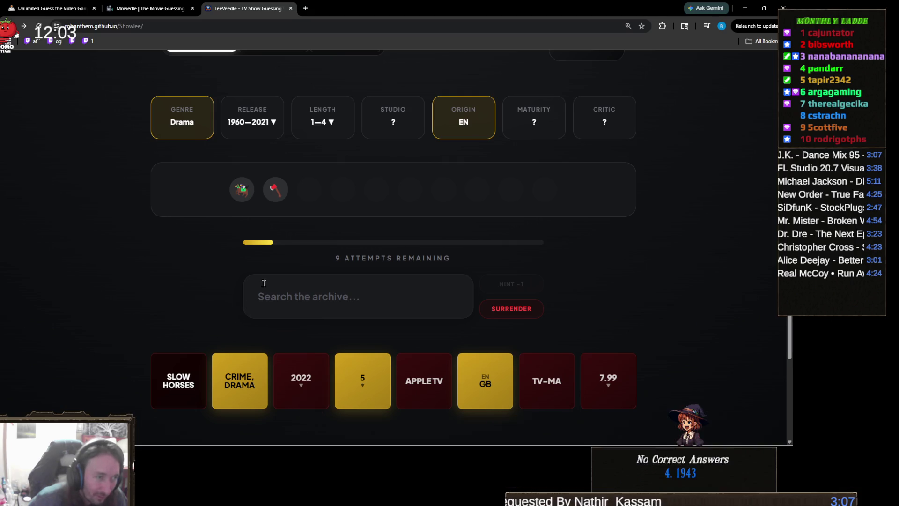
pyautogui.click(356, 292)
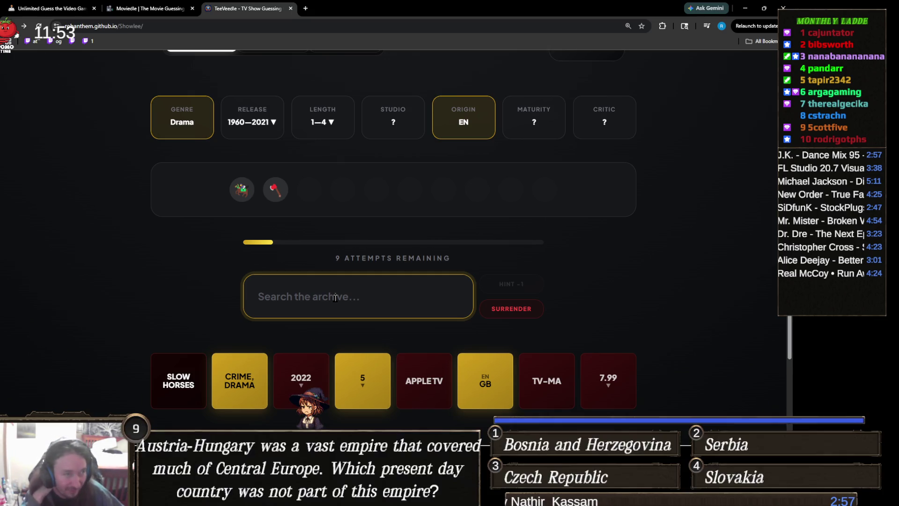
pyautogui.write('viki')
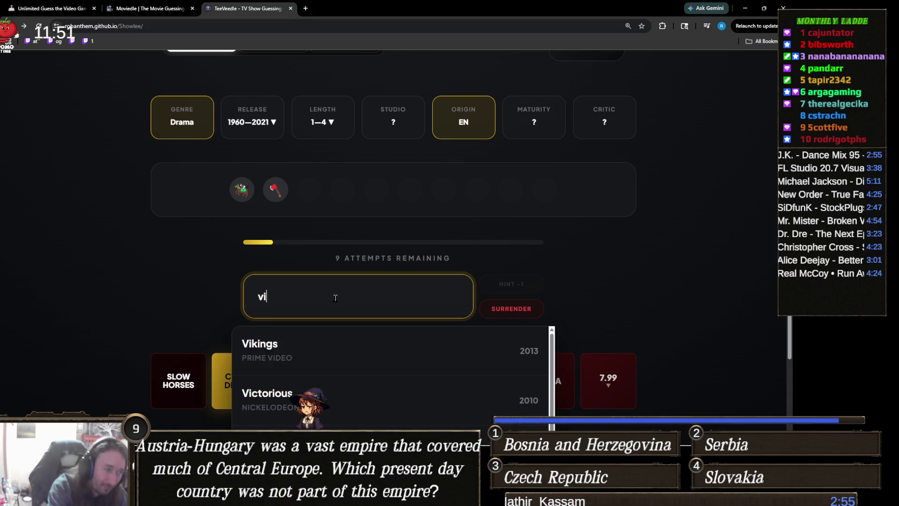
pyautogui.click(353, 344)
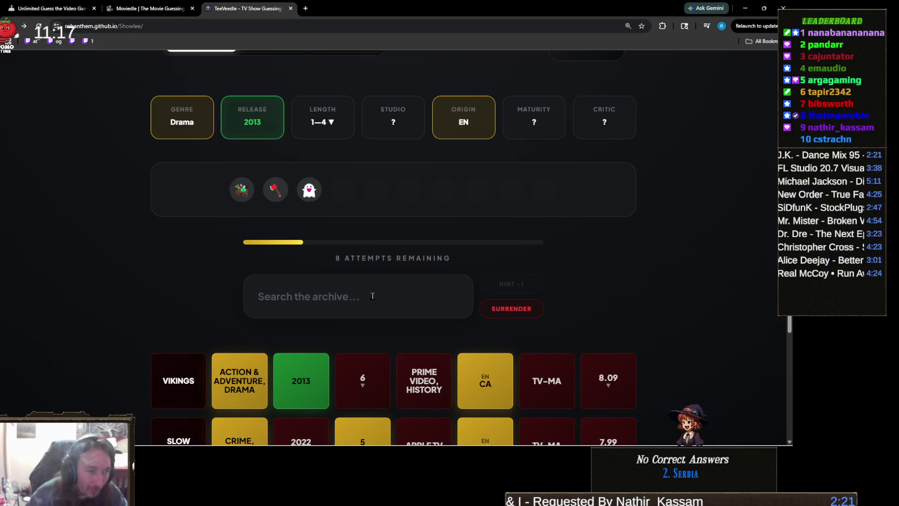
# Search 'american' and guess American Horror Story
pyautogui.click(388, 294)
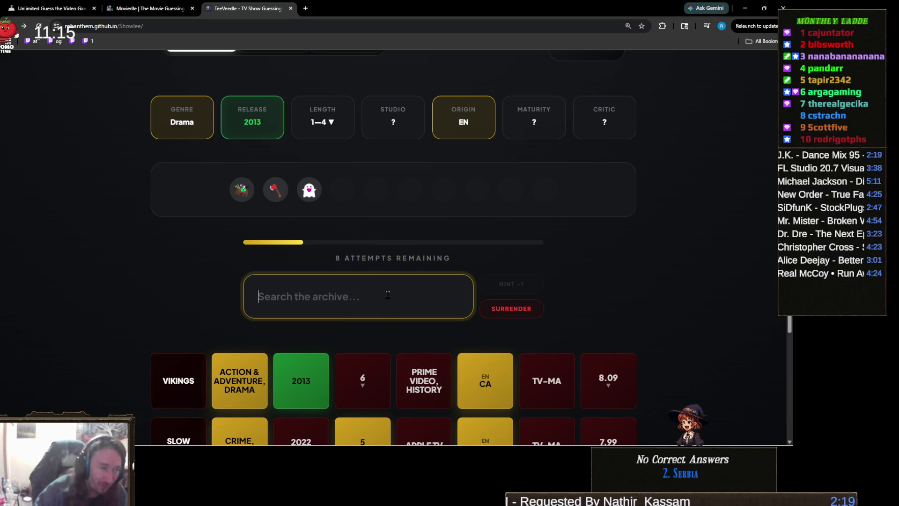
pyautogui.write('american')
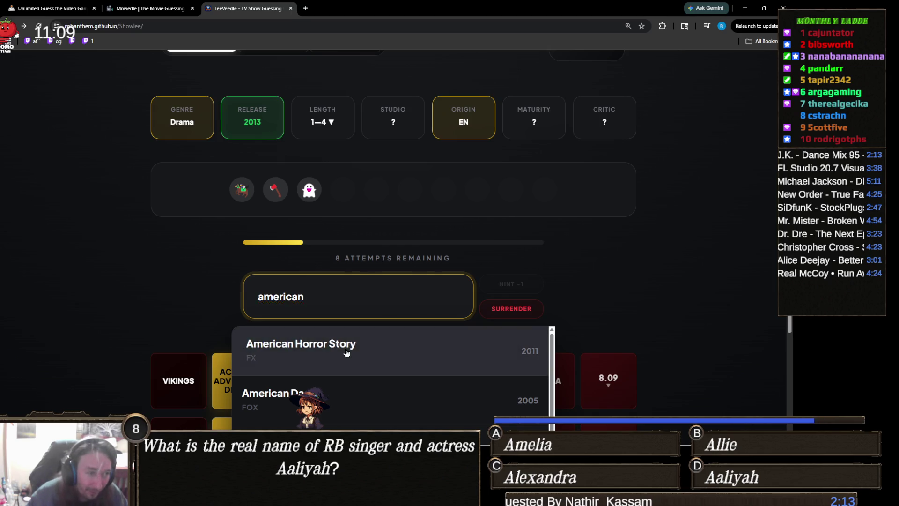
pyautogui.click(377, 345)
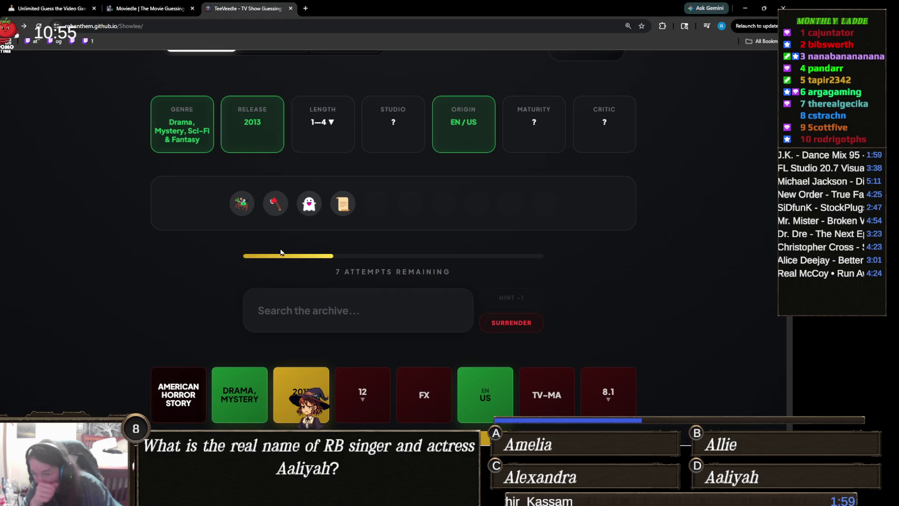
# Guess Game of Thrones and reveal the plot description hint
pyautogui.click(348, 303)
pyautogui.write('ga')
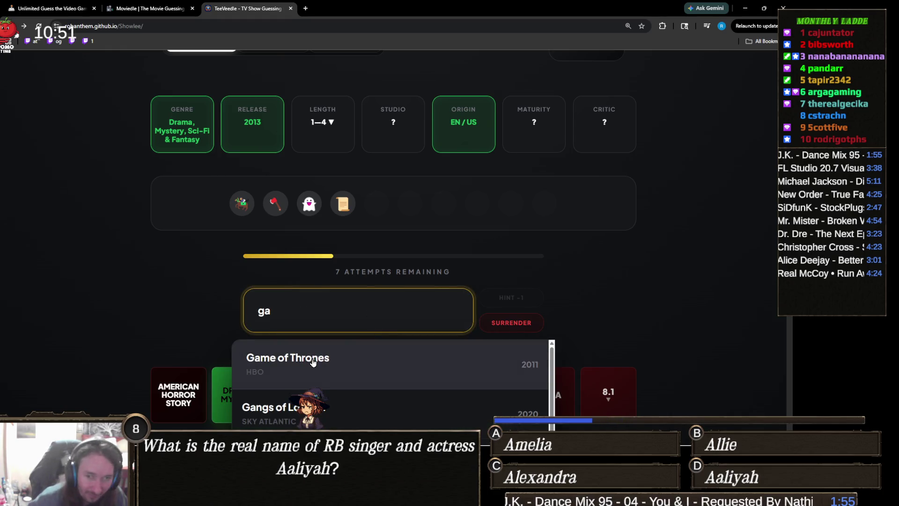
pyautogui.press('Return')
pyautogui.click(510, 298)
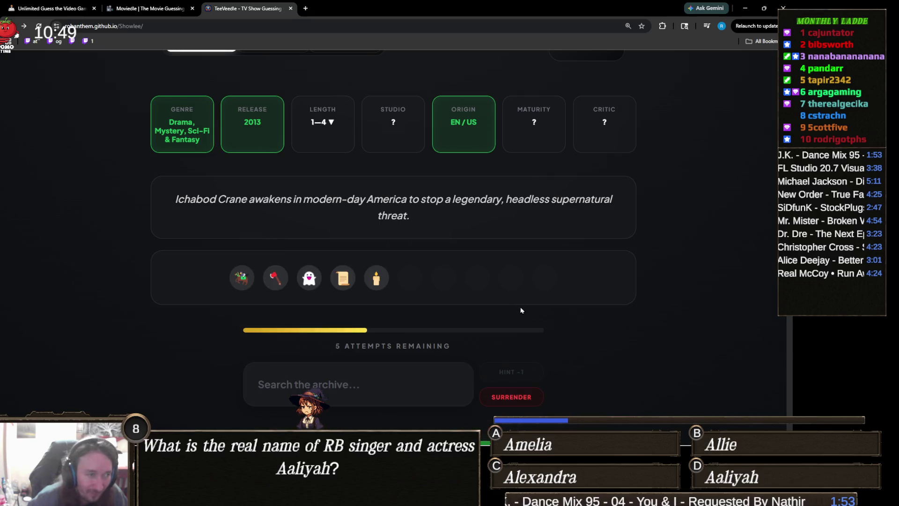
# Search for 'sleepy' in the guess box
pyautogui.click(375, 382)
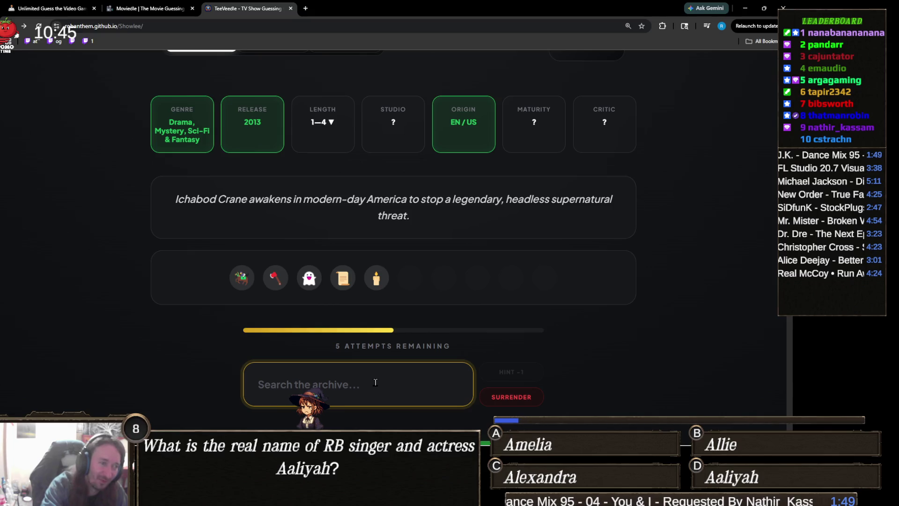
pyautogui.write('sleppy')
pyautogui.press('BackSpace')
pyautogui.press('BackSpace')
pyautogui.press('BackSpace')
pyautogui.write('epy')
pyautogui.scroll(-1, 325, 357)
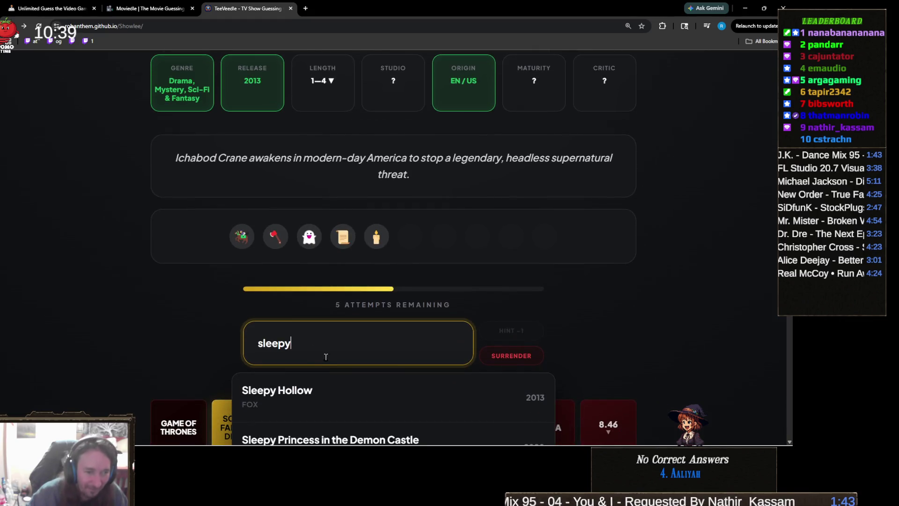
pyautogui.scroll(-2, 326, 357)
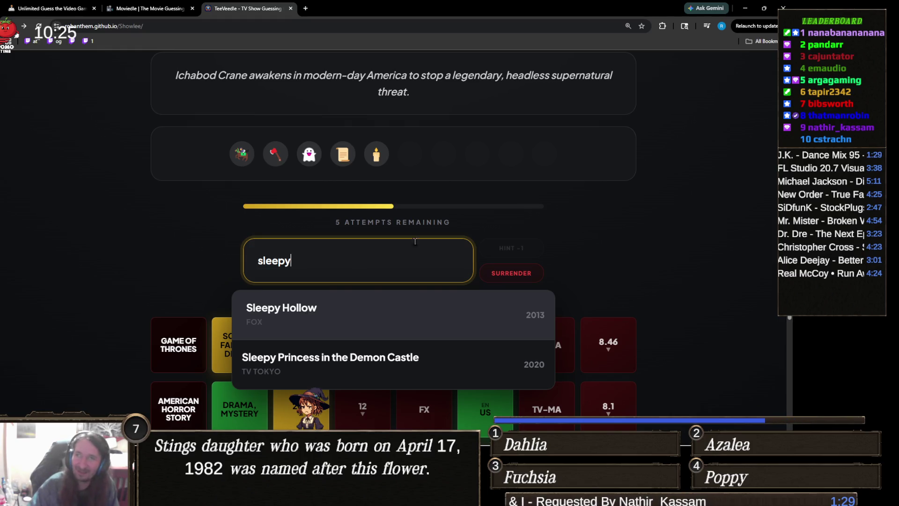
pyautogui.hotkey('alt', 'Tab')
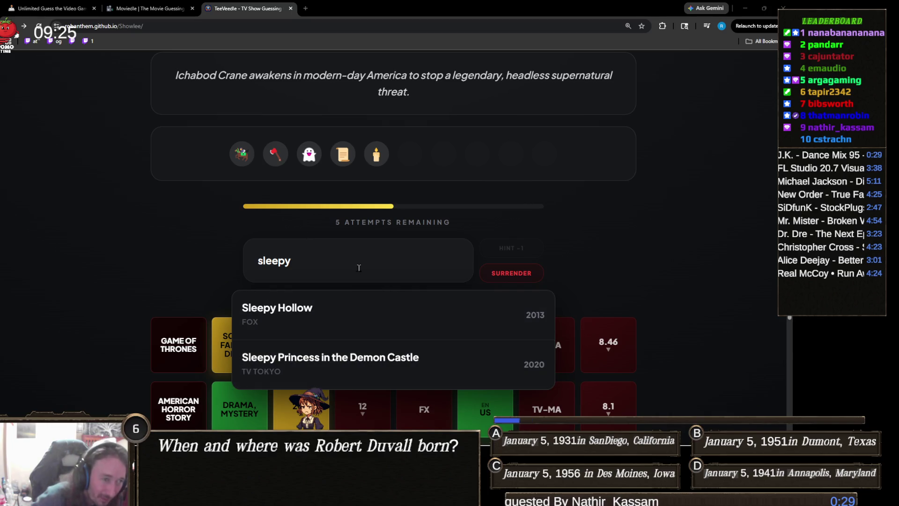
# Guess Sleepy Hollow for the win, then start a new round
pyautogui.click(313, 317)
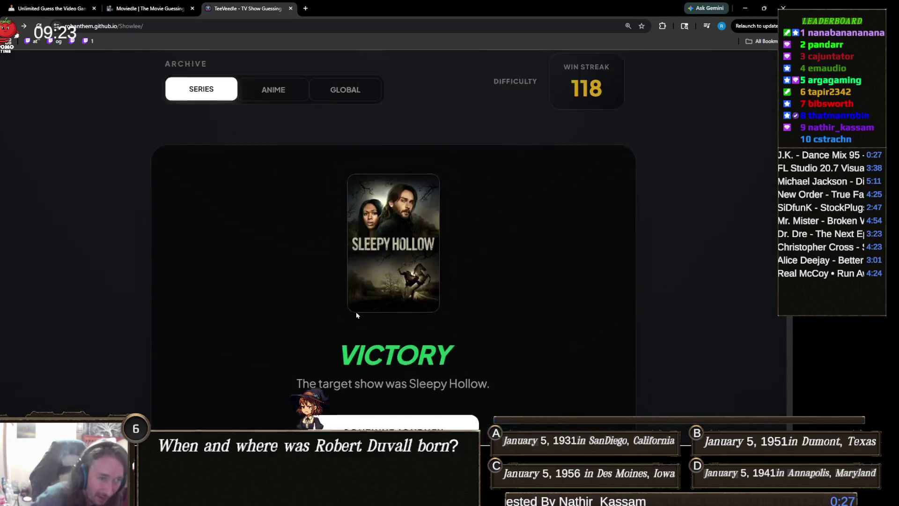
pyautogui.scroll(-3, 364, 312)
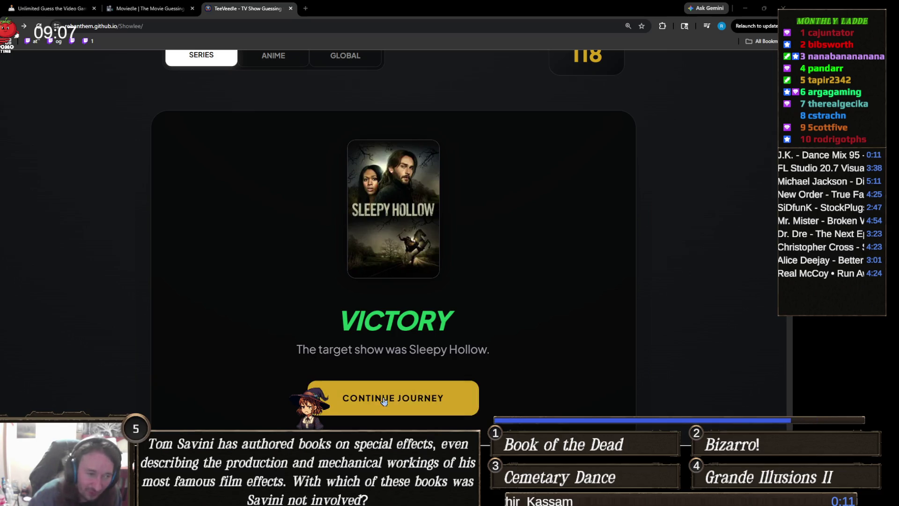
pyautogui.click(405, 396)
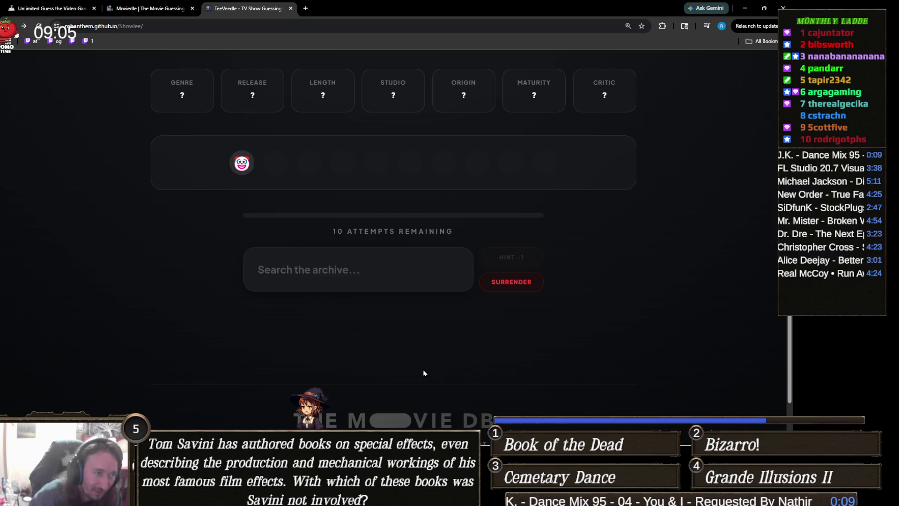
# Make 'It' the first guess of the new round; a YouTube tab opens
pyautogui.scroll(1, 423, 372)
pyautogui.click(404, 304)
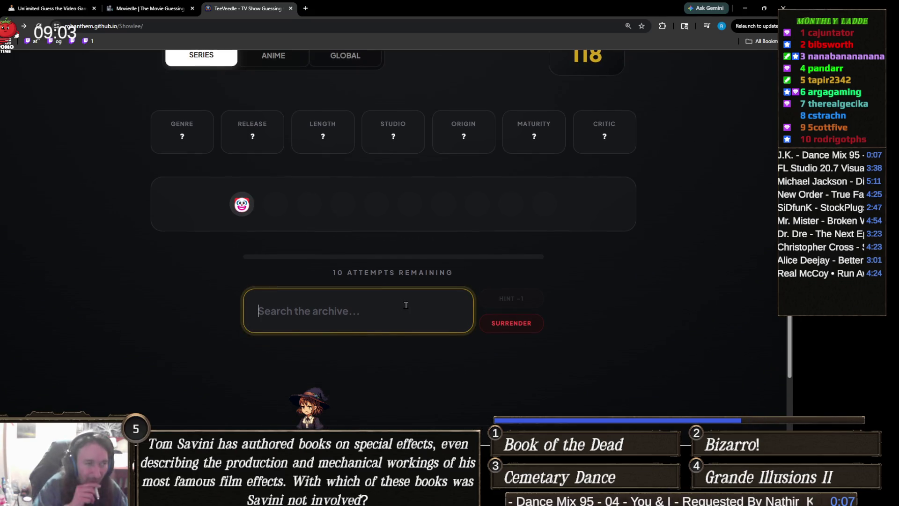
pyautogui.write('It')
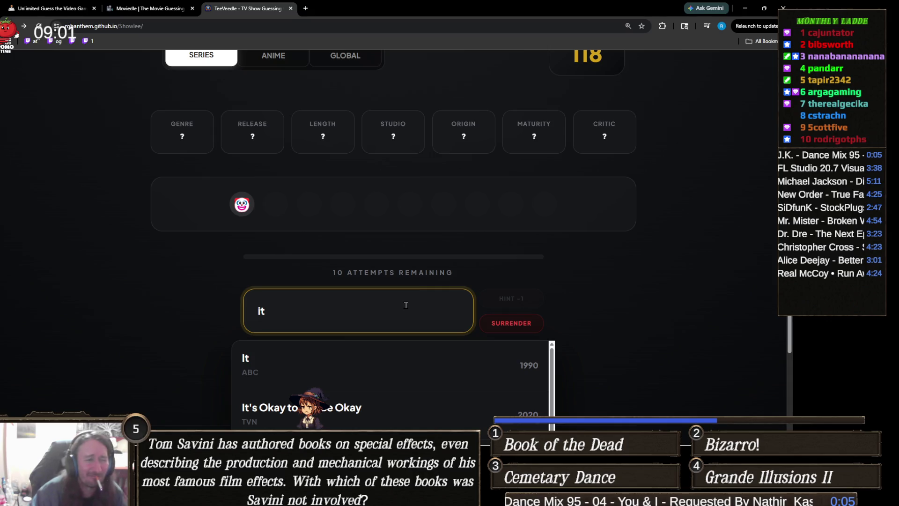
pyautogui.click(285, 366)
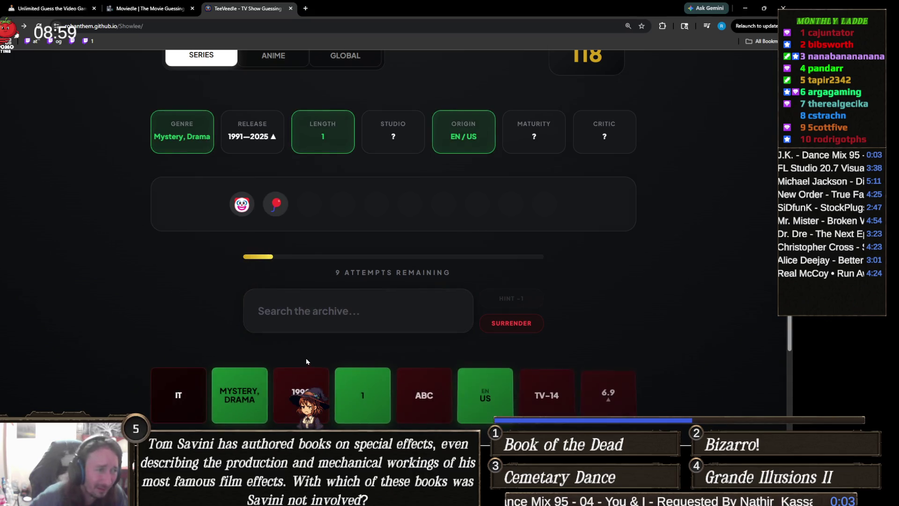
pyautogui.click(334, 308)
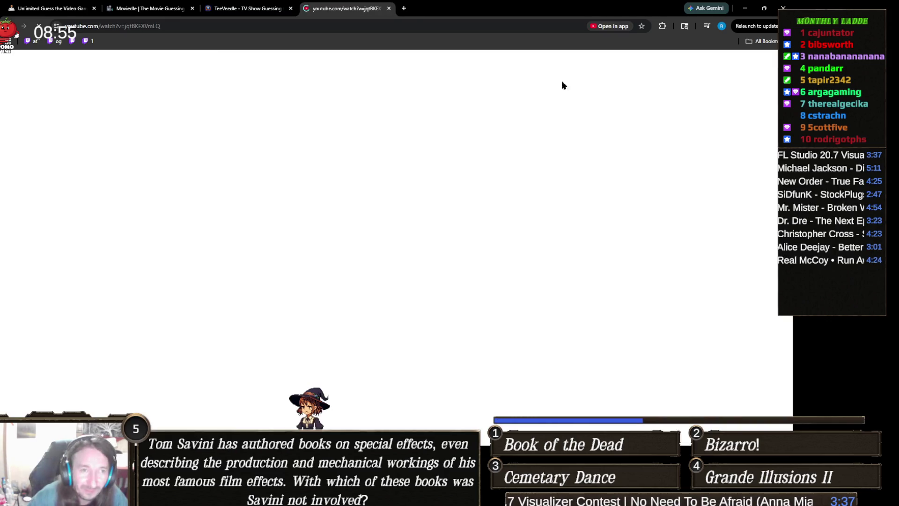
# Close the stray YouTube tab to return to TeeVeedle
pyautogui.hotkey('ctrl', 'w')
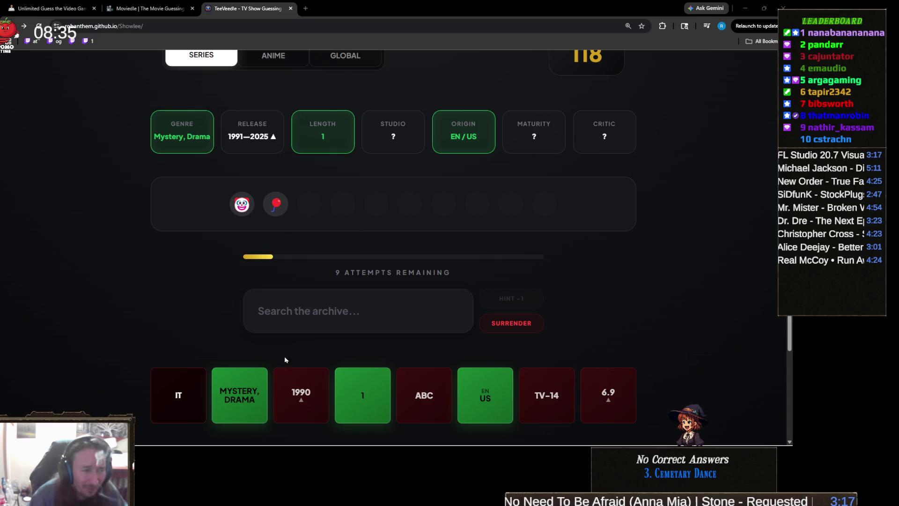
# Search 'It' again and guess IT: Welcome to Derry
pyautogui.click(338, 305)
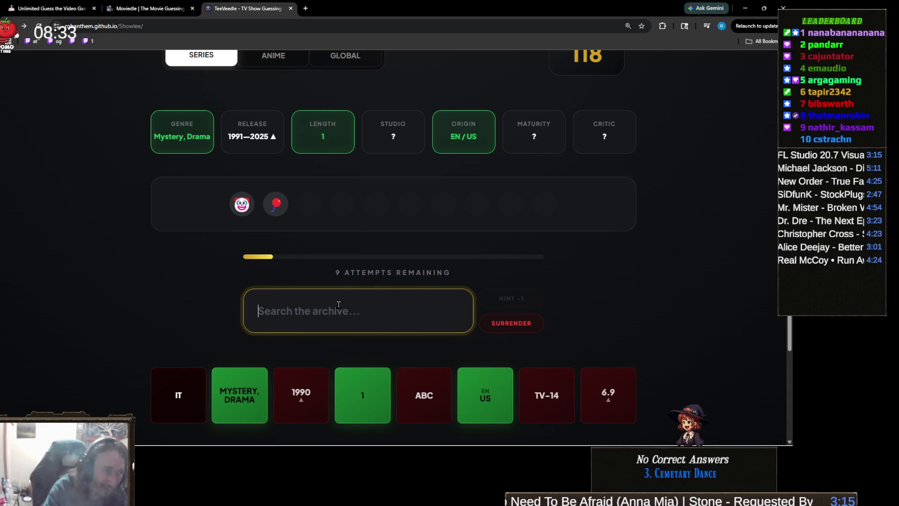
pyautogui.write('It')
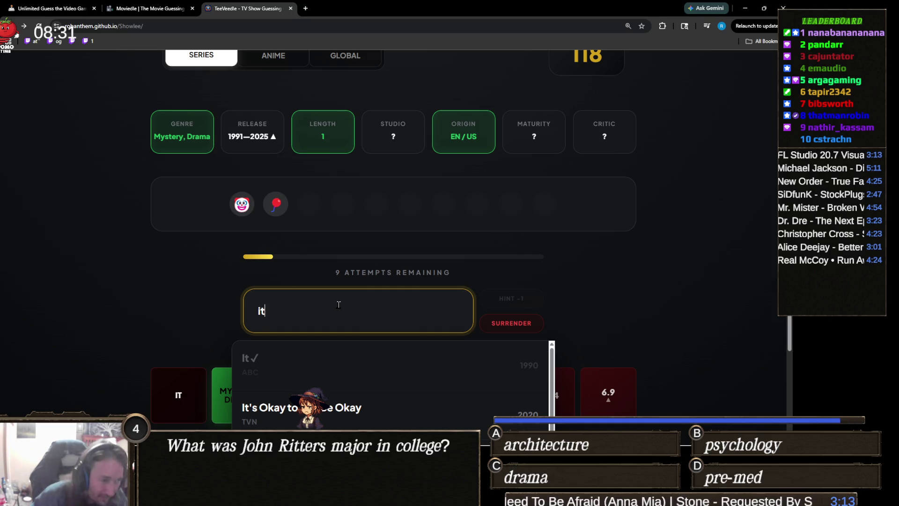
pyautogui.scroll(-5, 327, 355)
pyautogui.scroll(1, 326, 392)
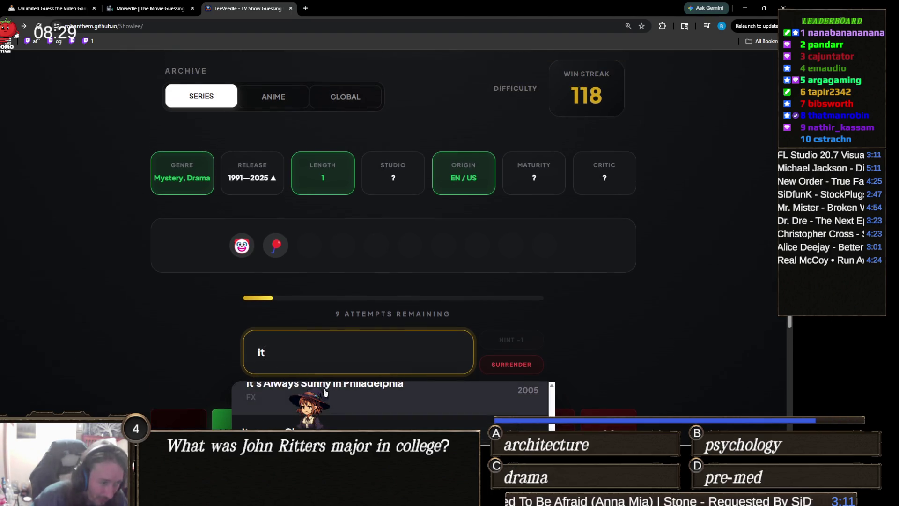
pyautogui.scroll(-2, 327, 392)
pyautogui.scroll(2, 319, 386)
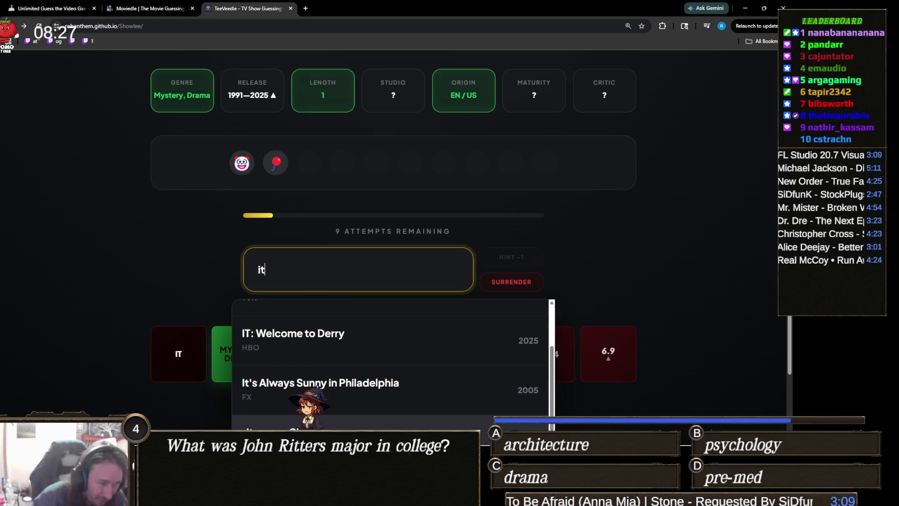
pyautogui.click(318, 347)
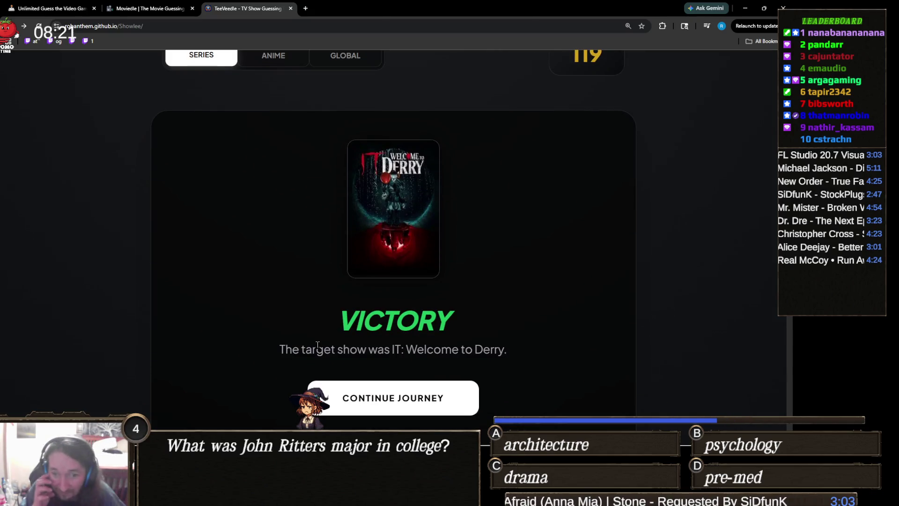
pyautogui.scroll(-8, 206, 401)
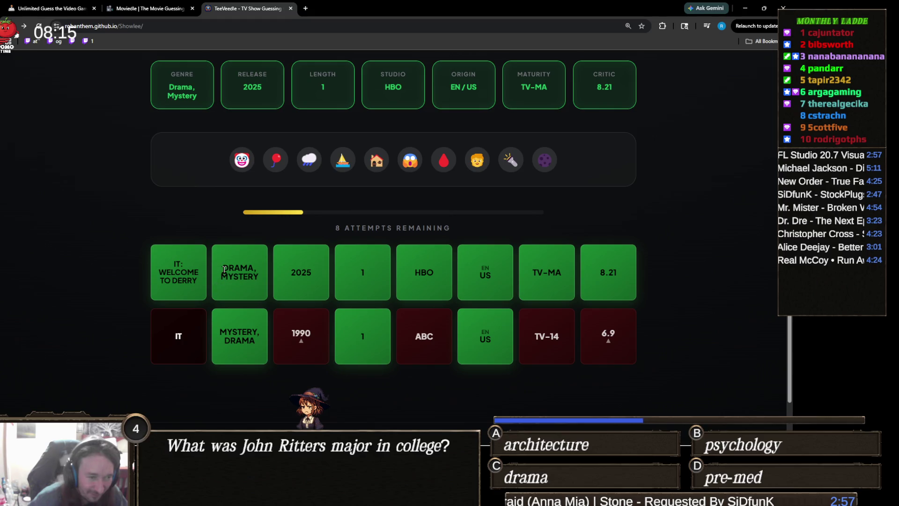
pyautogui.scroll(3, 224, 268)
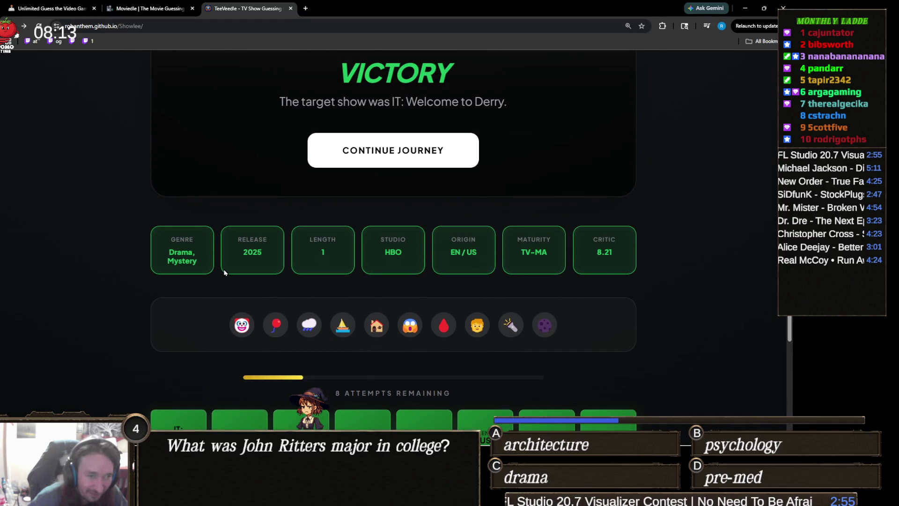
pyautogui.scroll(6, 223, 272)
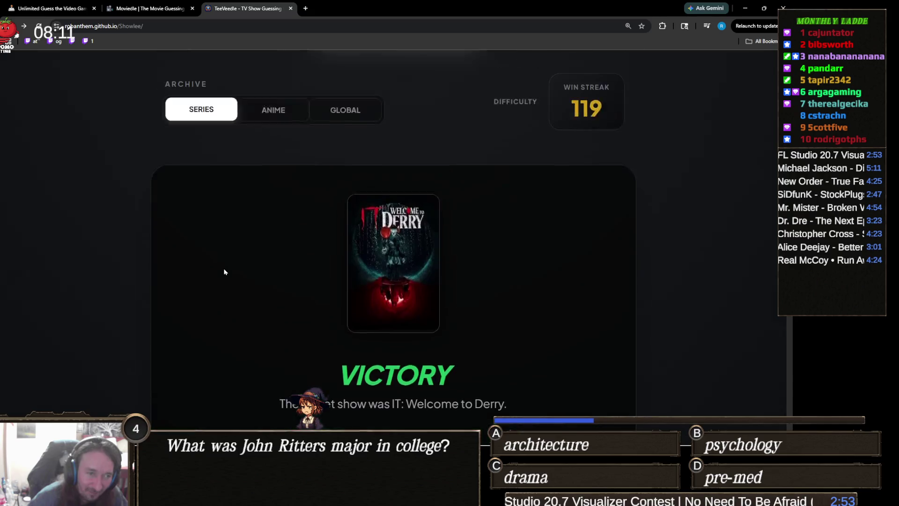
pyautogui.scroll(-5, 224, 271)
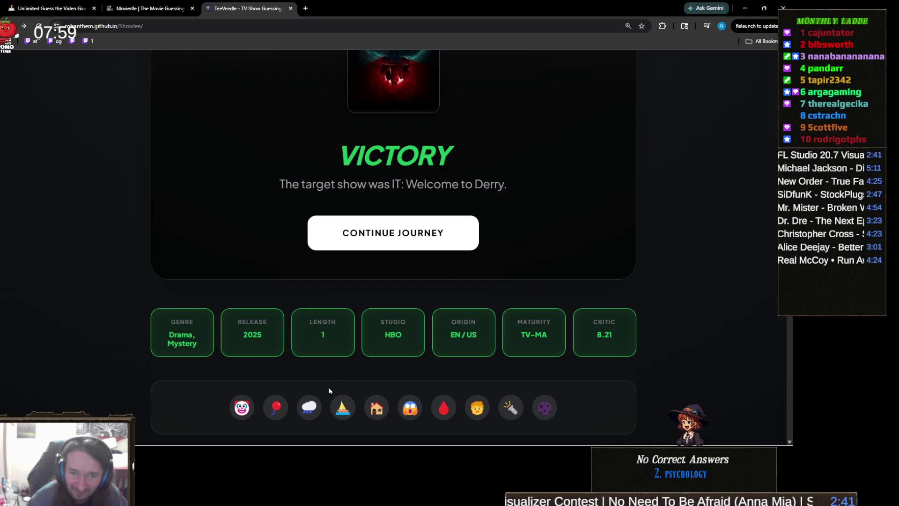
pyautogui.moveTo(525, 442)
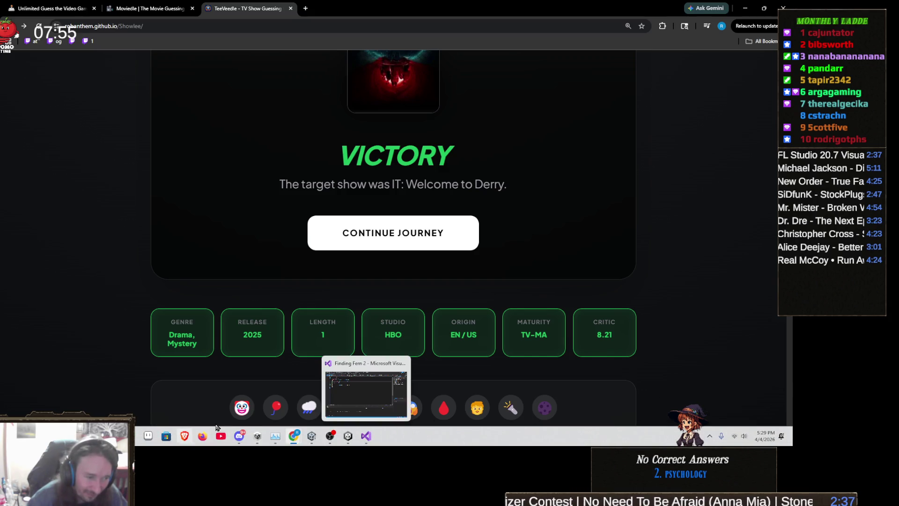
pyautogui.click(312, 436)
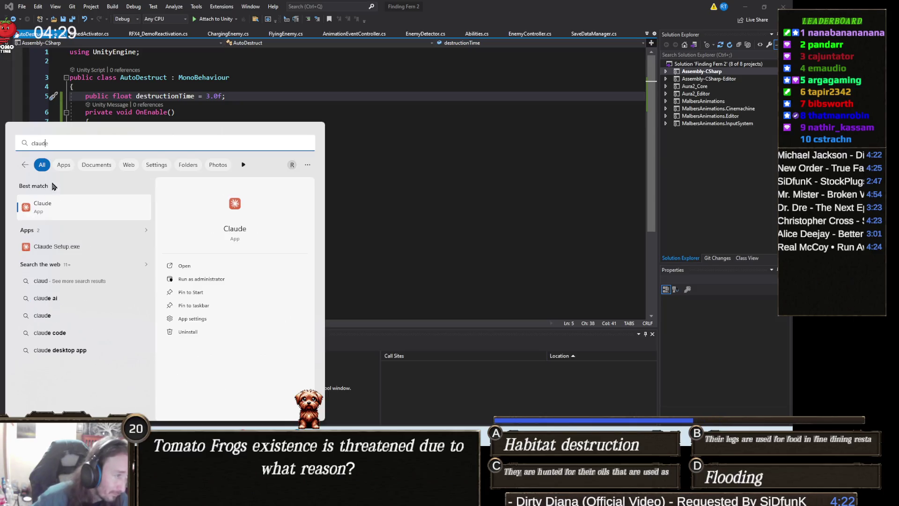
# Launch Claude, then bring Visual Studio back showing EnemyDetector.cs
pyautogui.click(64, 206)
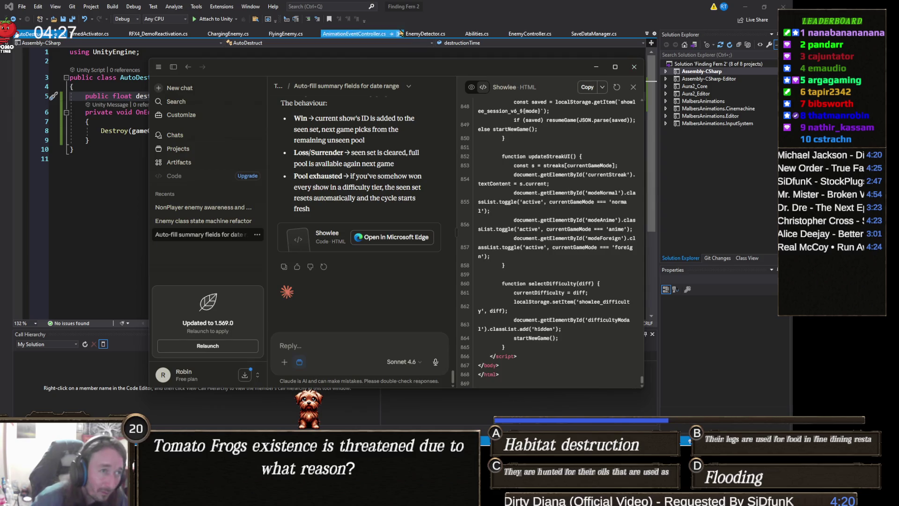
pyautogui.click(395, 18)
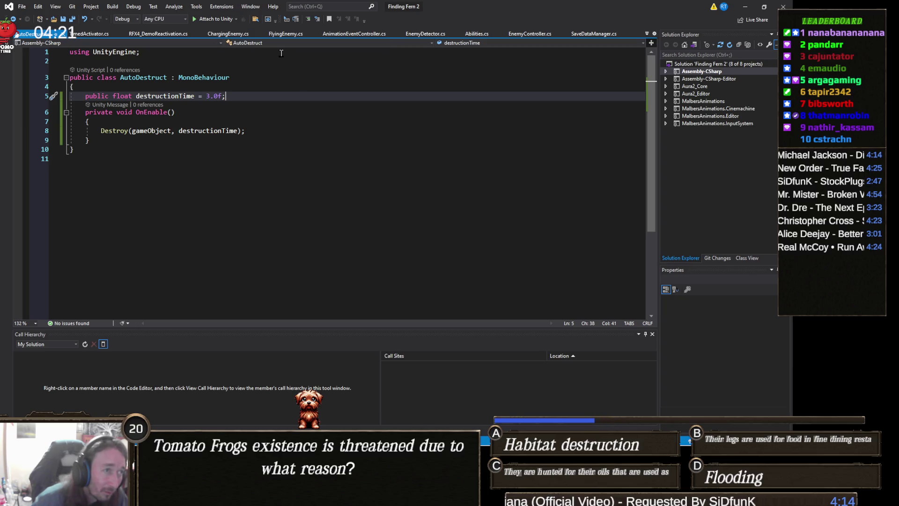
pyautogui.click(419, 35)
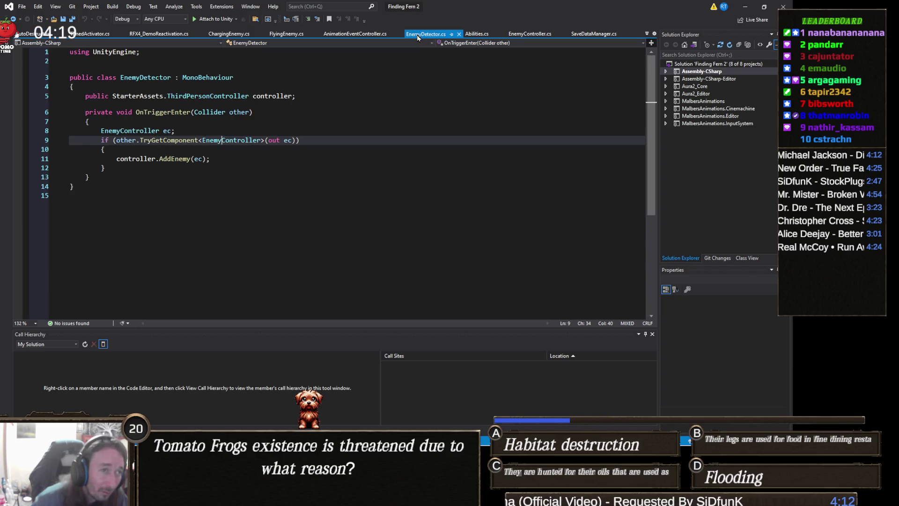
# Open the Scripts folder containing EnemyDetector.cs in File Explorer alongside Claude
pyautogui.rightClick(418, 36)
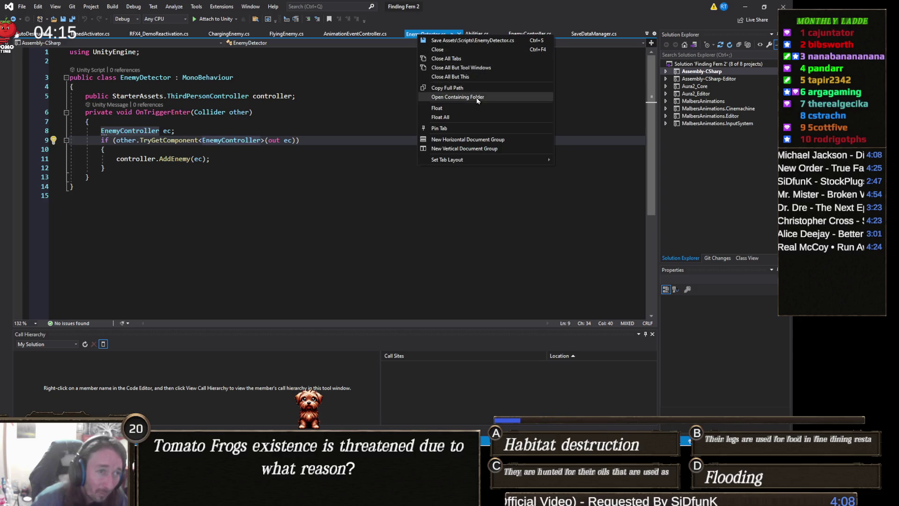
pyautogui.click(478, 97)
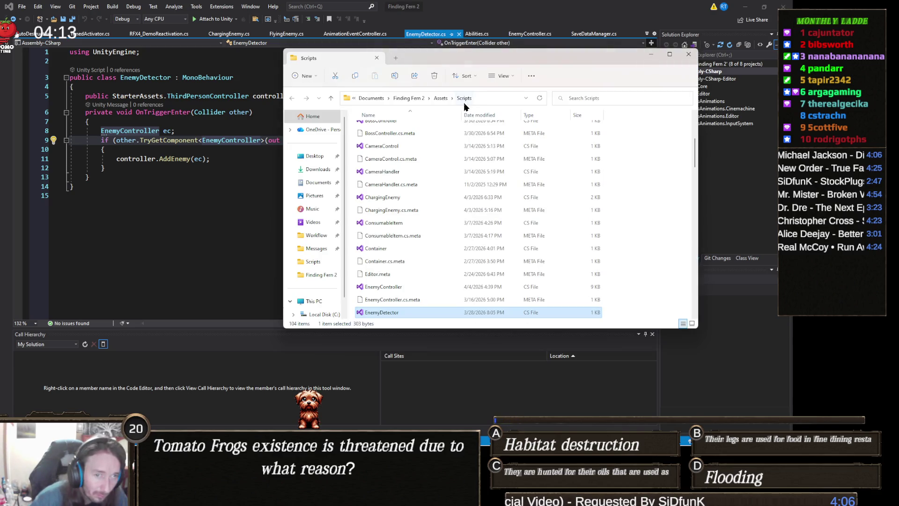
pyautogui.hotkey('alt', 'Tab')
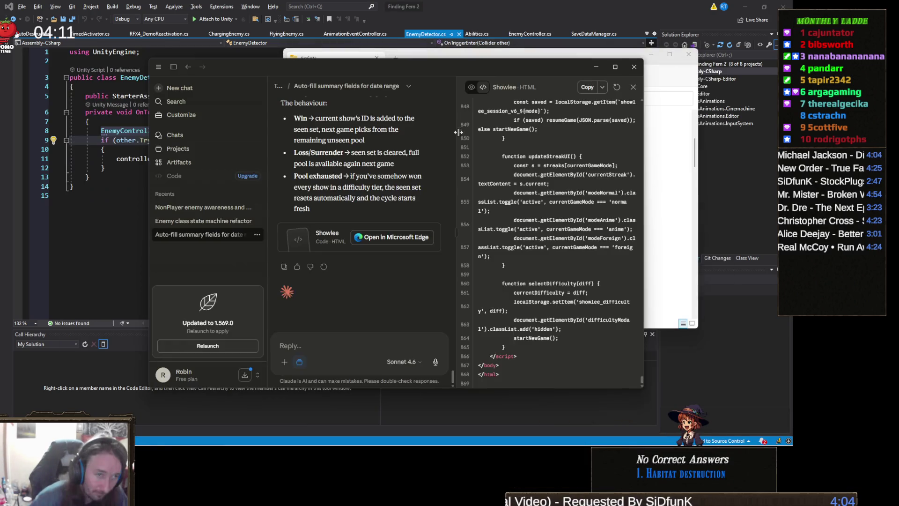
pyautogui.click(585, 55)
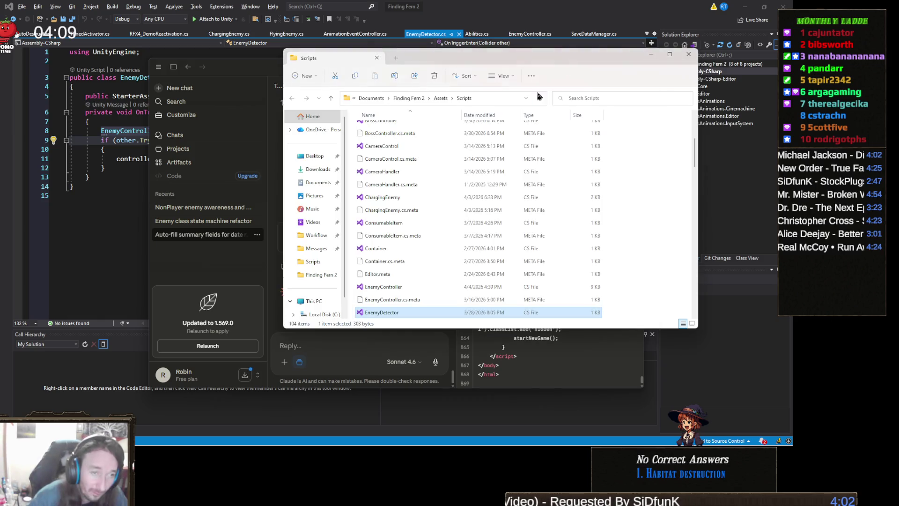
pyautogui.click(221, 268)
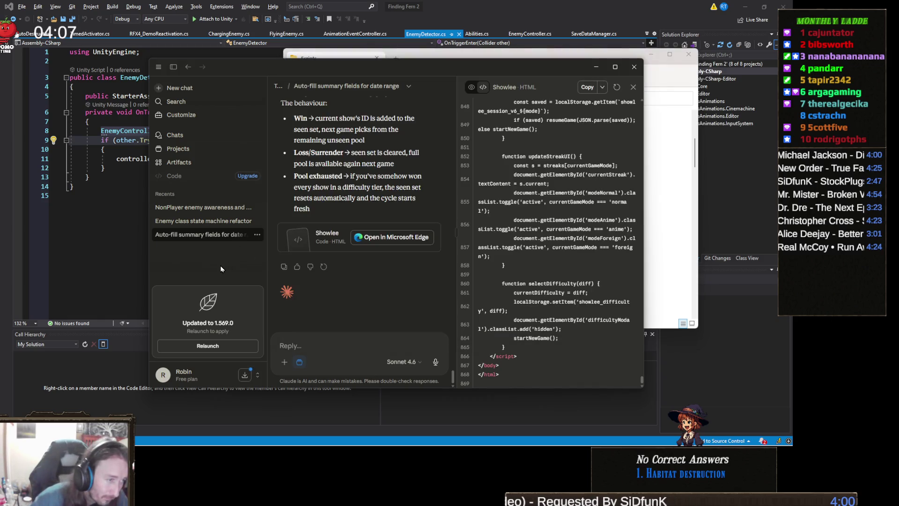
# Attach EnemyDetector.cs to the 'Enemy class state machine refactor' chat in Claude
pyautogui.click(213, 223)
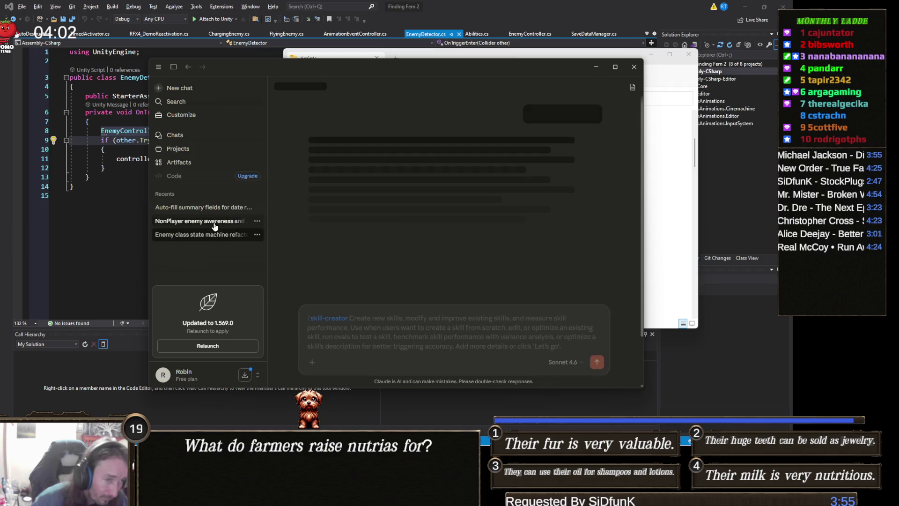
pyautogui.click(575, 56)
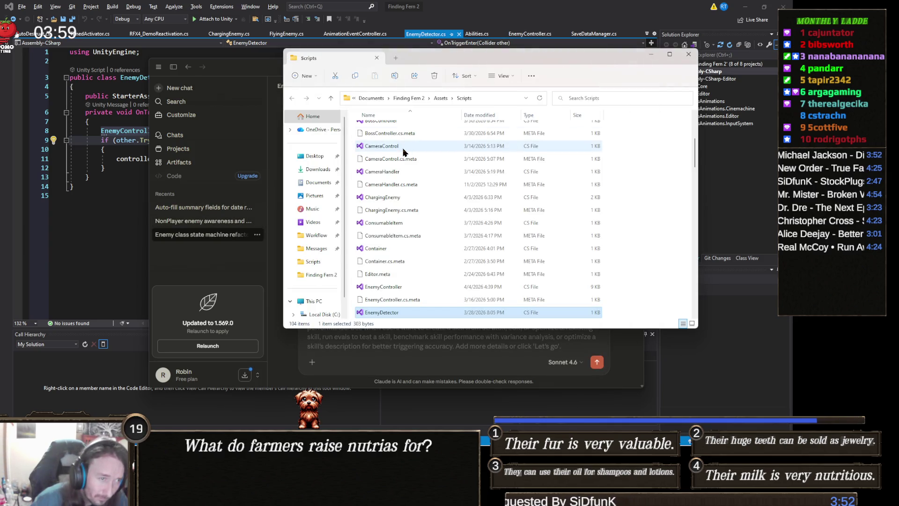
pyautogui.moveTo(388, 312); pyautogui.dragTo(365, 349)
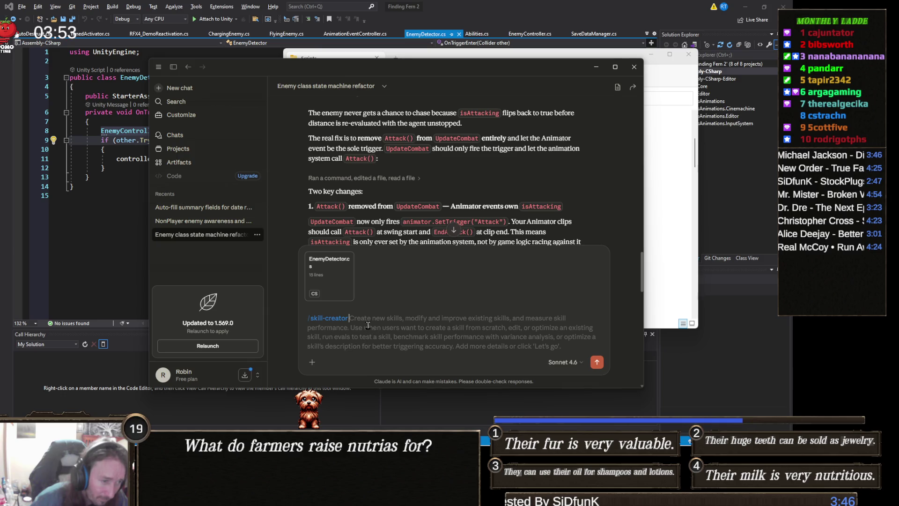
# Ask Claude what would make the enemy stutter and stand in place, with EnemyDetector.cs attached
pyautogui.press('BackSpace')
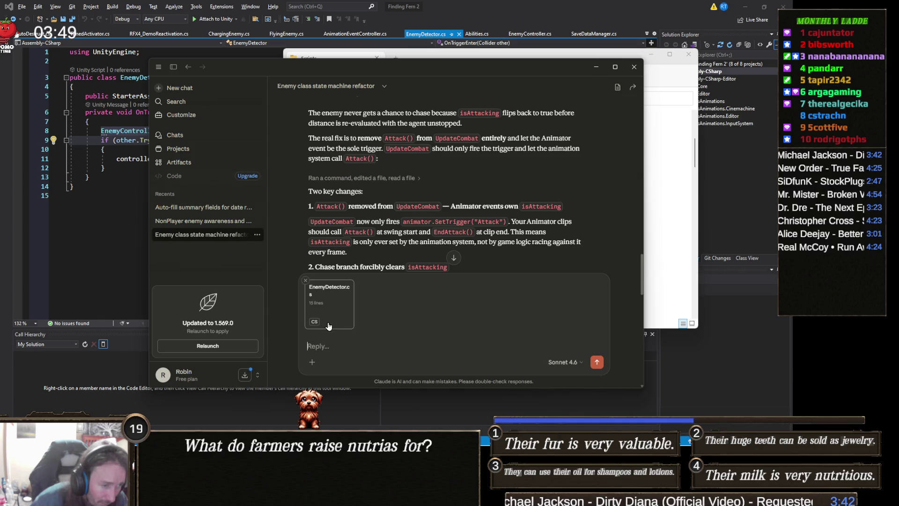
pyautogui.write('W')
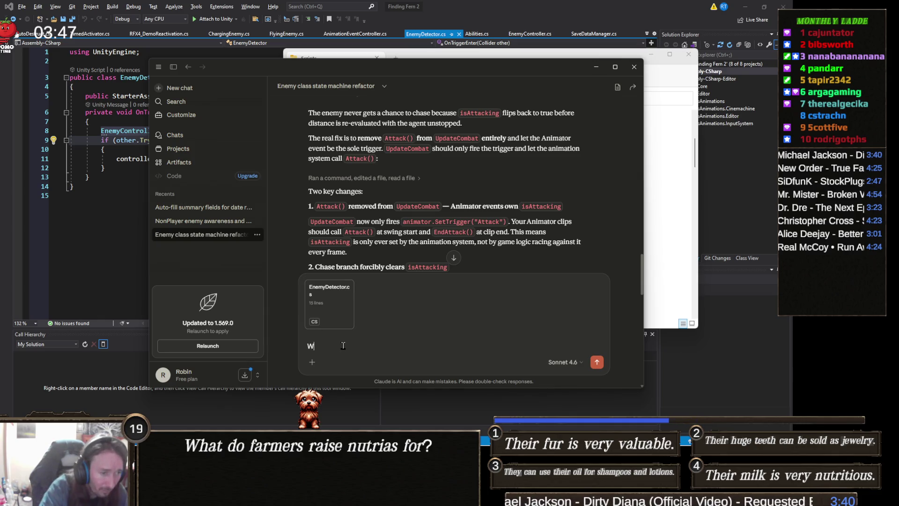
pyautogui.write('hat wou')
pyautogui.write('ld make the')
pyautogui.write(' enemy so')
pyautogui.write('em')
pyautogui.write('metimes s')
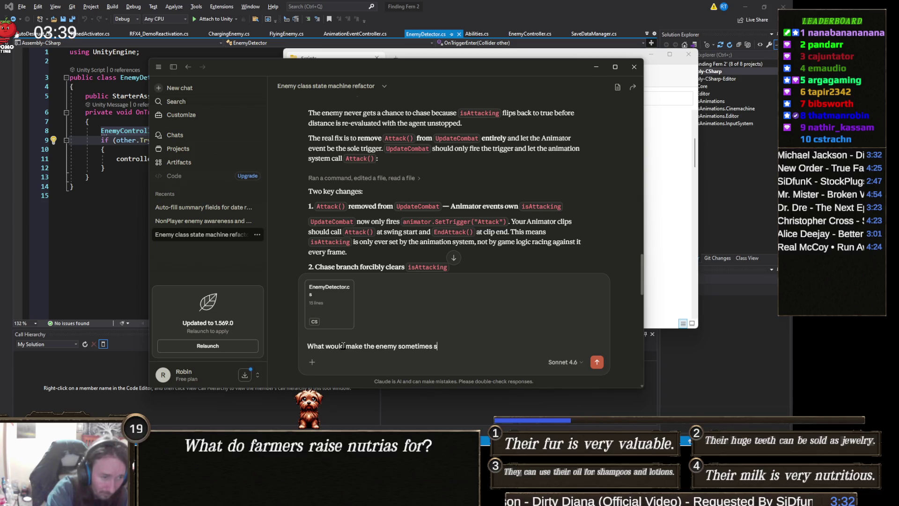
pyautogui.write('tter and stand in m')
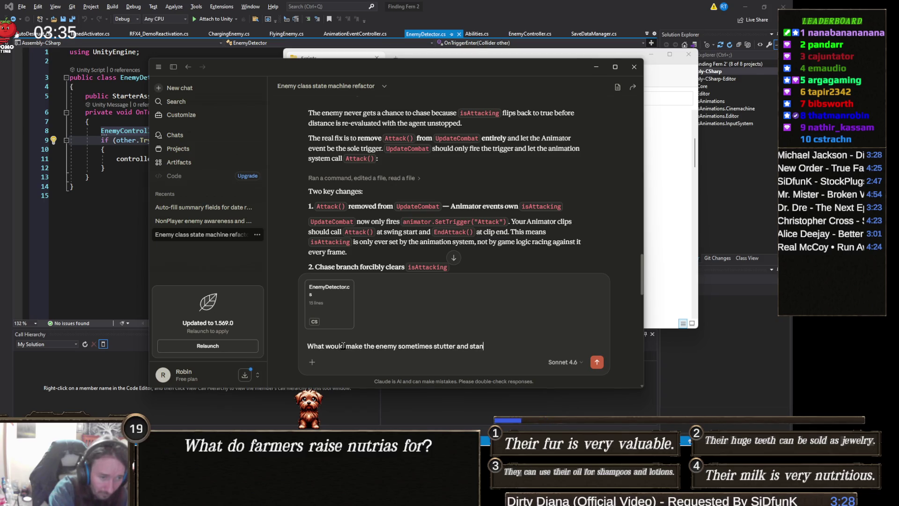
pyautogui.press('BackSpace')
pyautogui.write('plac')
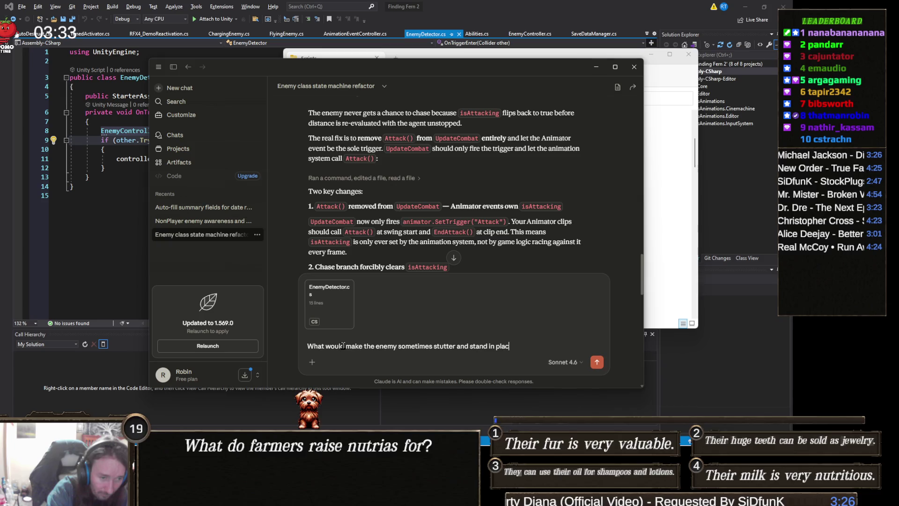
pyautogui.write('e')
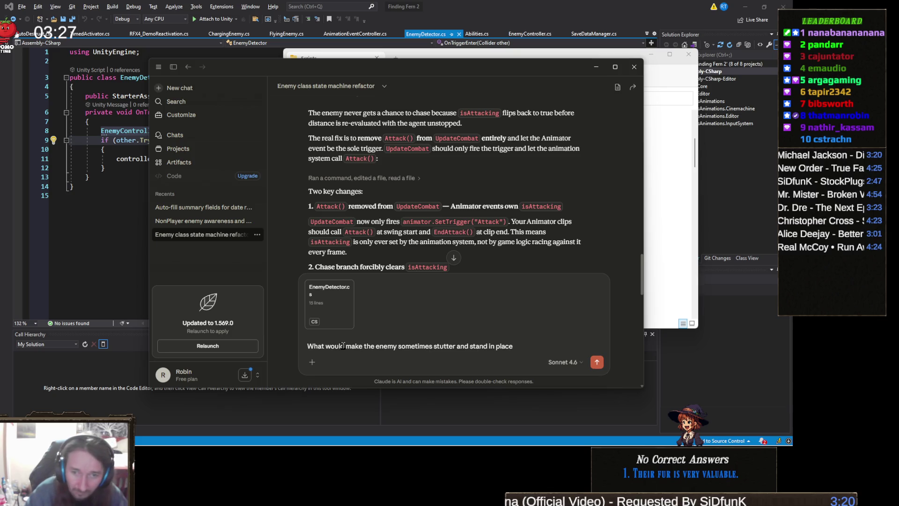
pyautogui.press('Return')
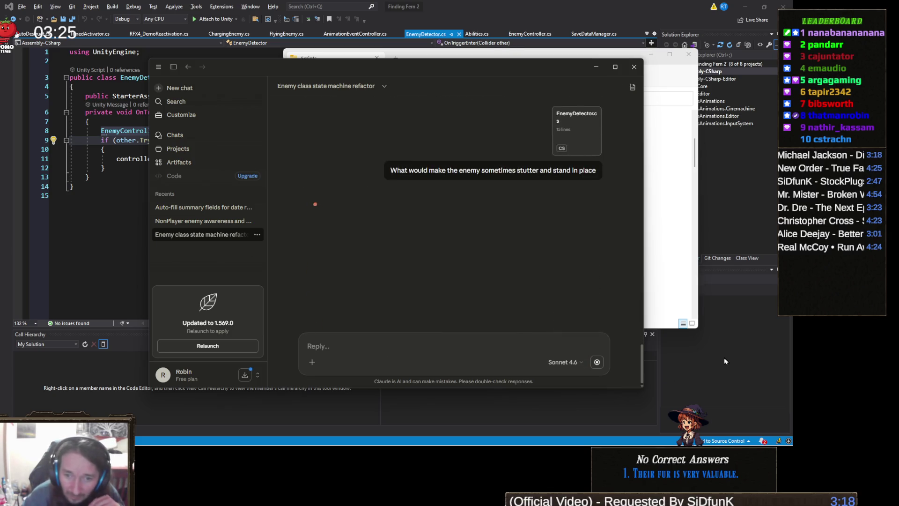
pyautogui.click(725, 383)
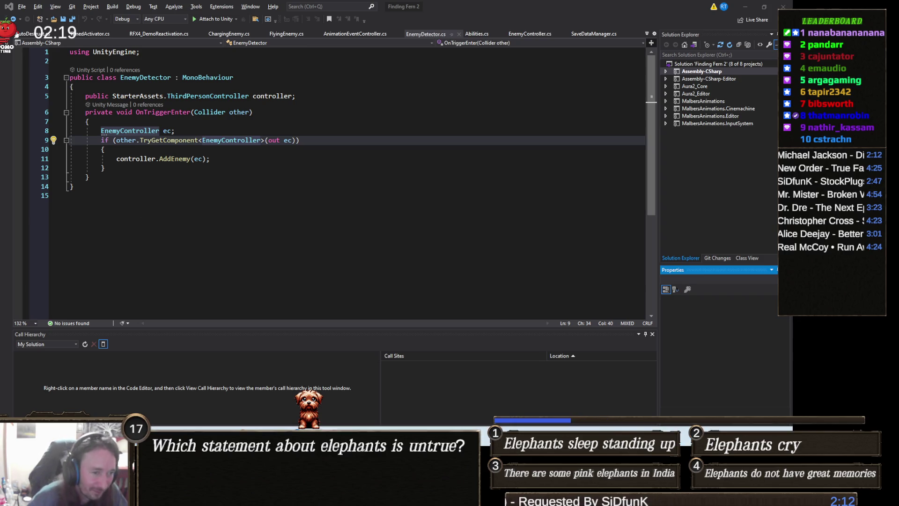
pyautogui.click(365, 494)
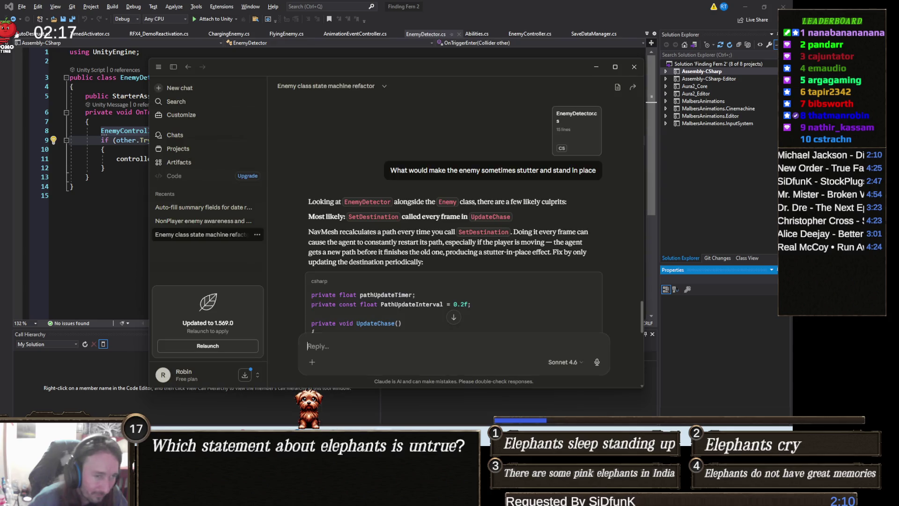
pyautogui.scroll(-10, 405, 284)
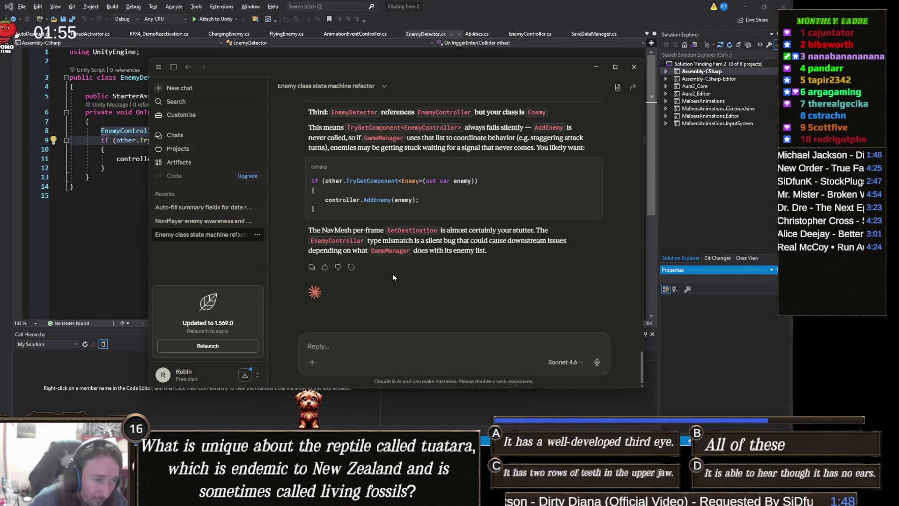
pyautogui.scroll(1, 392, 274)
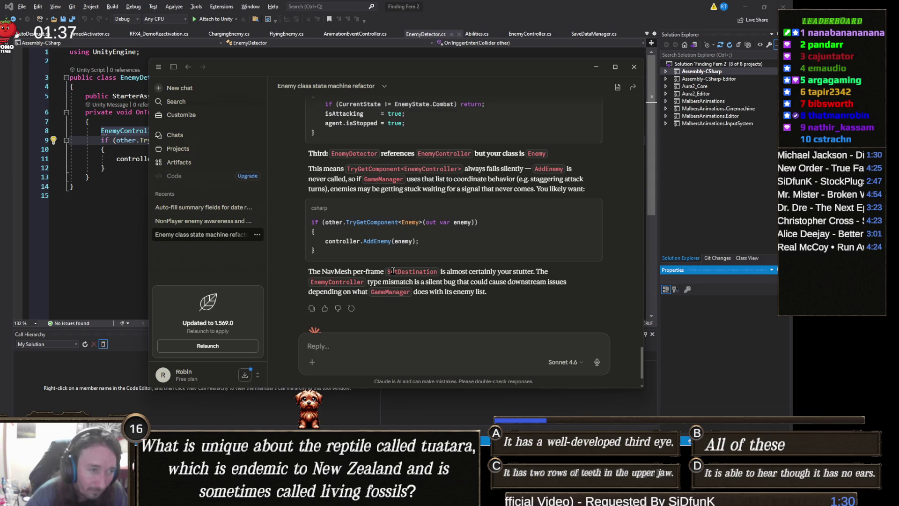
pyautogui.scroll(2, 393, 271)
pyautogui.scroll(2, 392, 270)
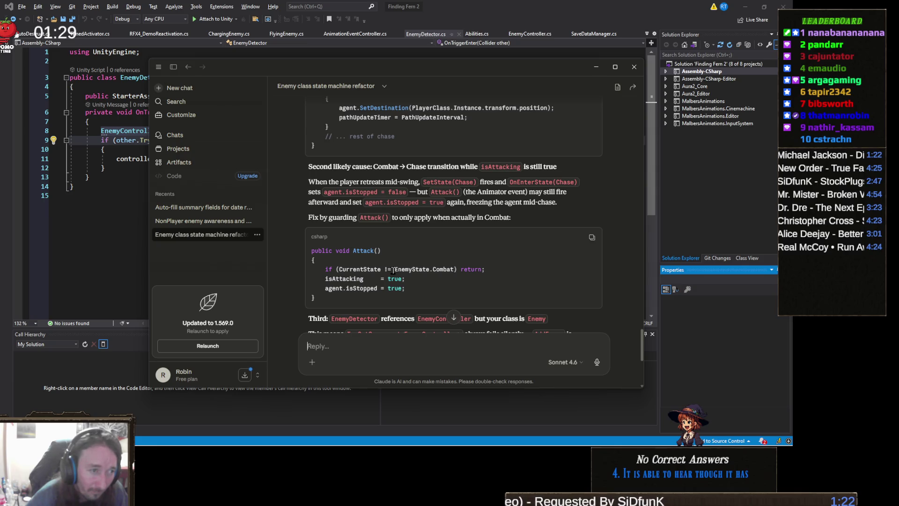
pyautogui.scroll(-3, 393, 270)
pyautogui.scroll(6, 393, 270)
pyautogui.scroll(-1, 394, 270)
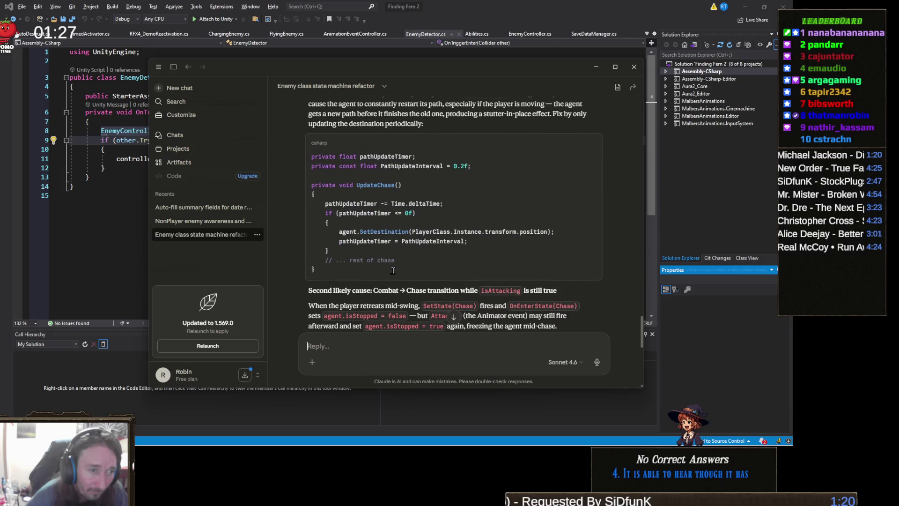
pyautogui.scroll(-10, 393, 271)
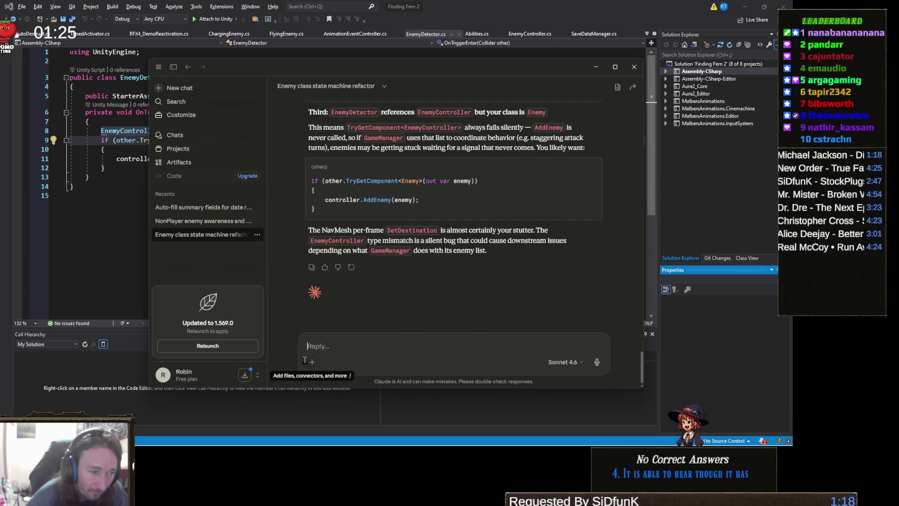
# Ask Claude to 'Fix these issues' and generate the corrected Enemy.cs
pyautogui.write('Fix')
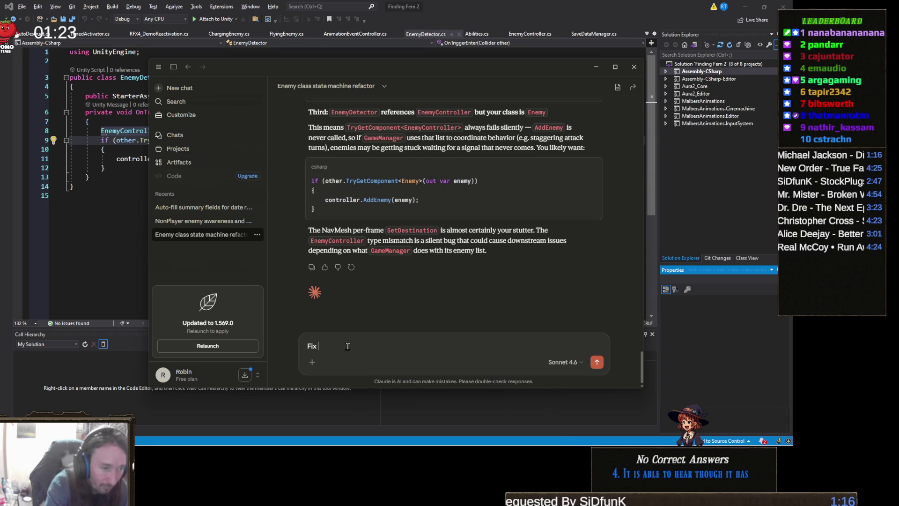
pyautogui.write(' these issues')
pyautogui.press('Return')
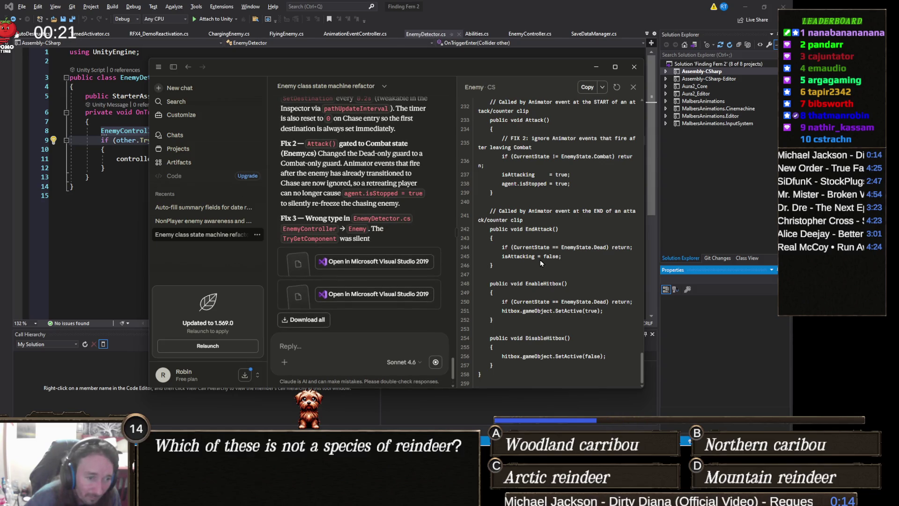
pyautogui.scroll(5, 540, 259)
pyautogui.scroll(20, 541, 259)
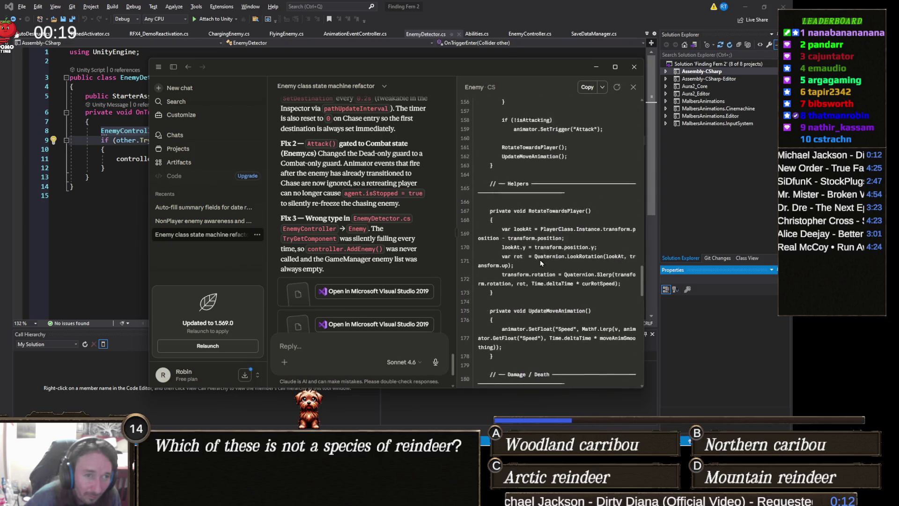
pyautogui.scroll(17, 541, 260)
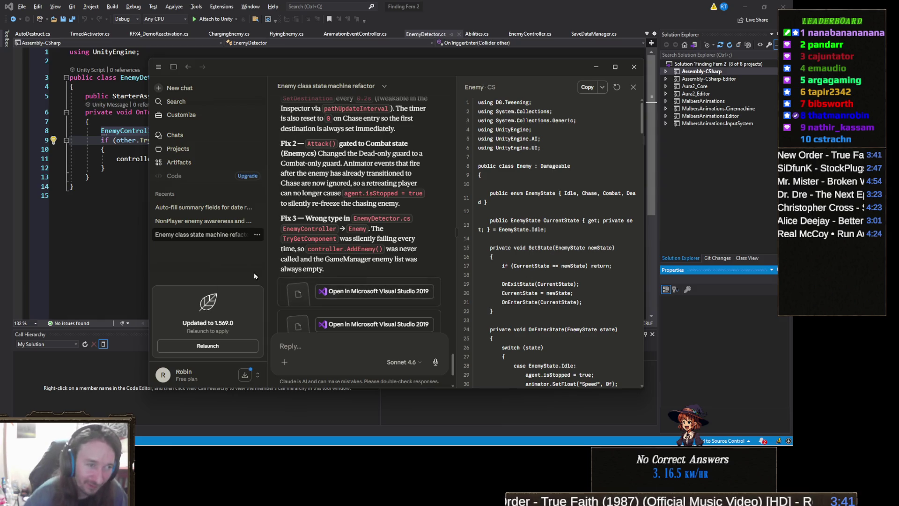
pyautogui.scroll(-3, 361, 253)
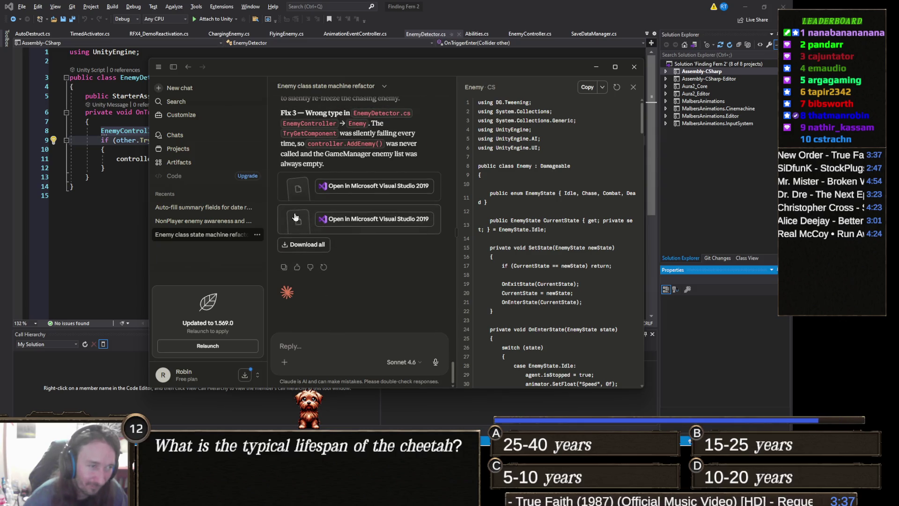
pyautogui.scroll(-4, 567, 237)
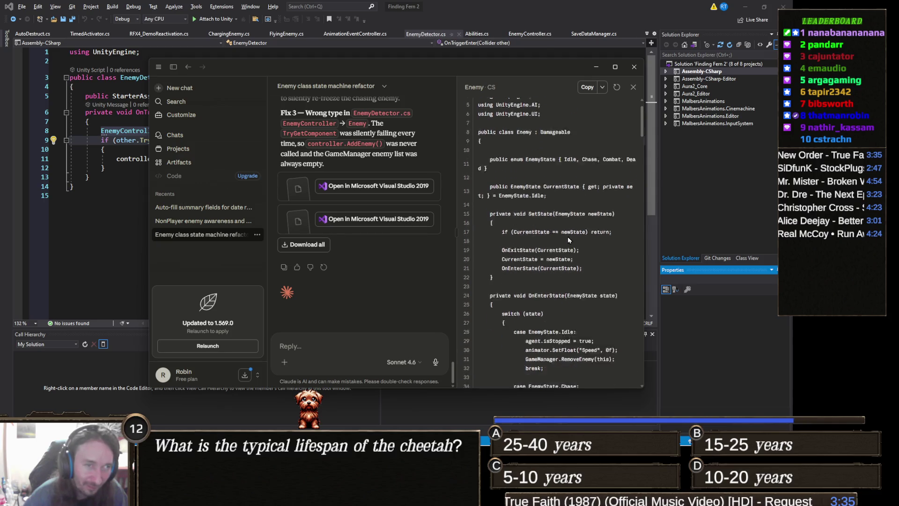
pyautogui.scroll(4, 538, 220)
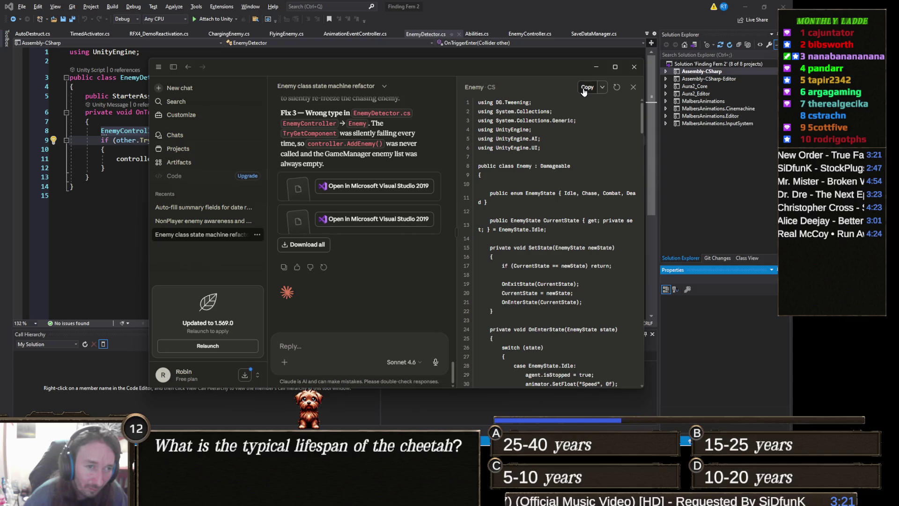
# Switch the Visual Studio editor to EnemyController.cs, scrolled to the top of the file
pyautogui.click(88, 218)
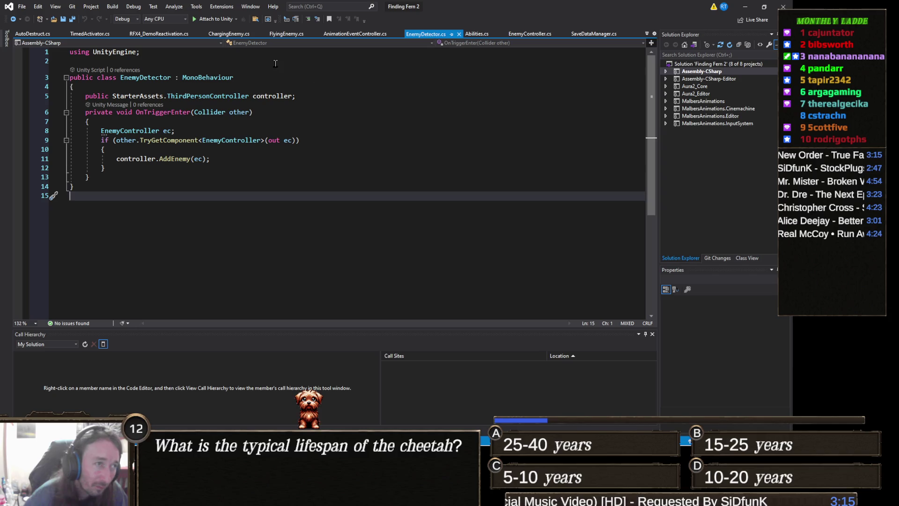
pyautogui.click(526, 33)
pyautogui.scroll(20, 207, 199)
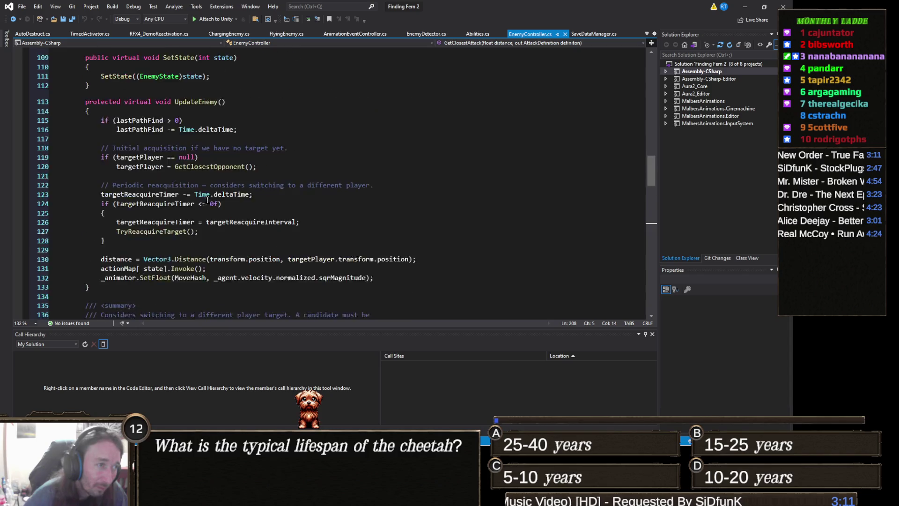
pyautogui.scroll(20, 207, 200)
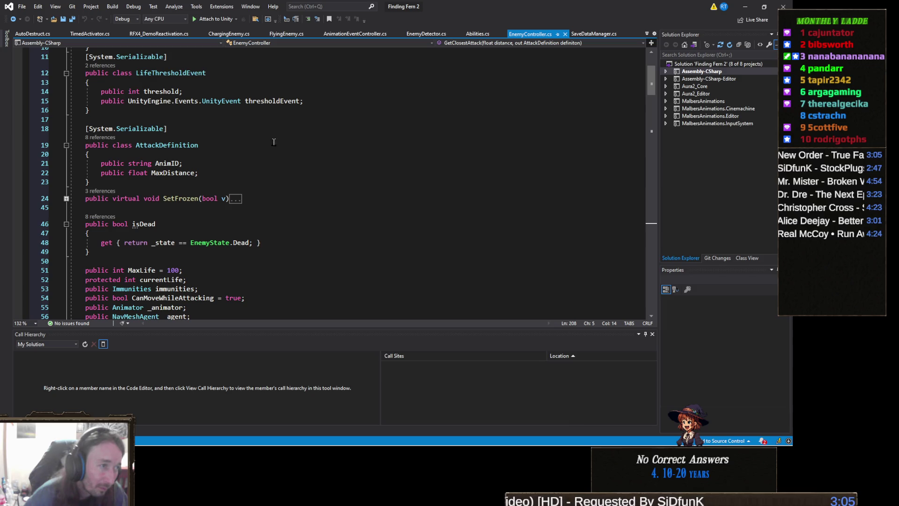
pyautogui.scroll(1, 329, 137)
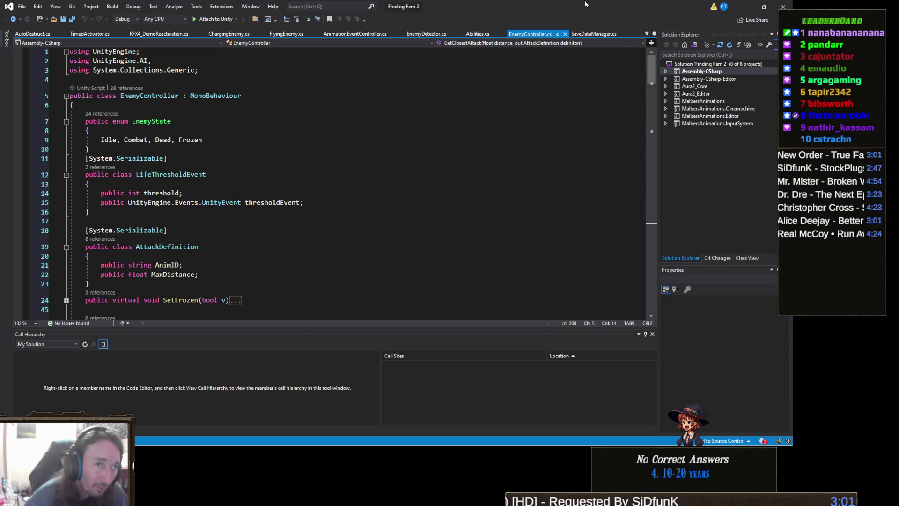
pyautogui.rightClick(528, 36)
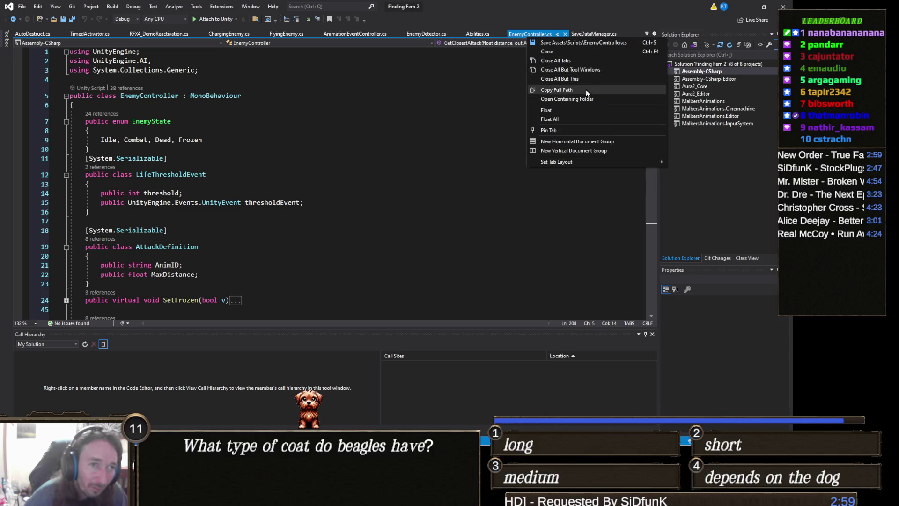
# Attach EnemyController.cs from its Scripts folder to the NonPlayer enemy awareness chat, accepting UTF-8 encoding
pyautogui.click(566, 99)
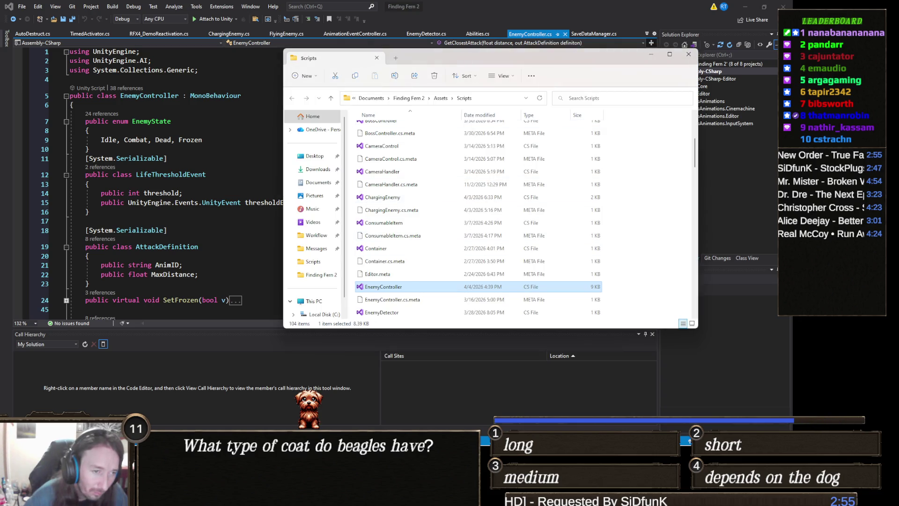
pyautogui.click(384, 496)
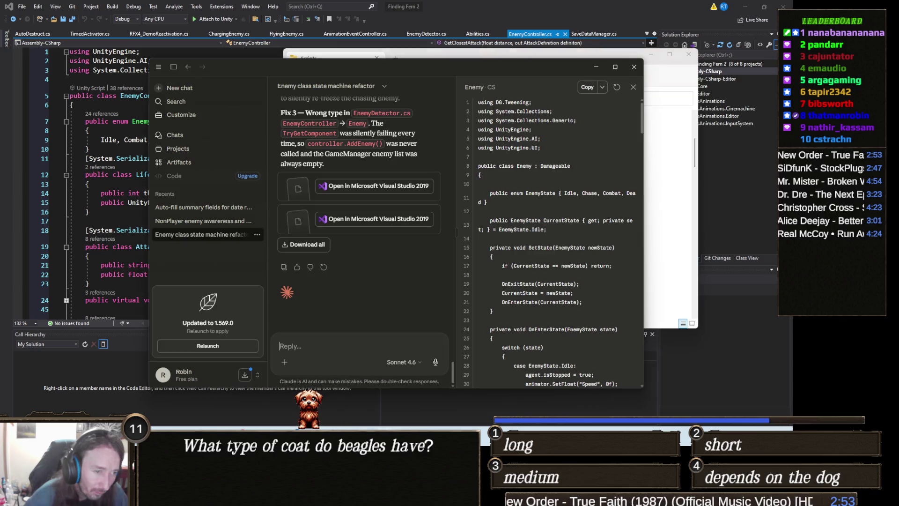
pyautogui.click(200, 220)
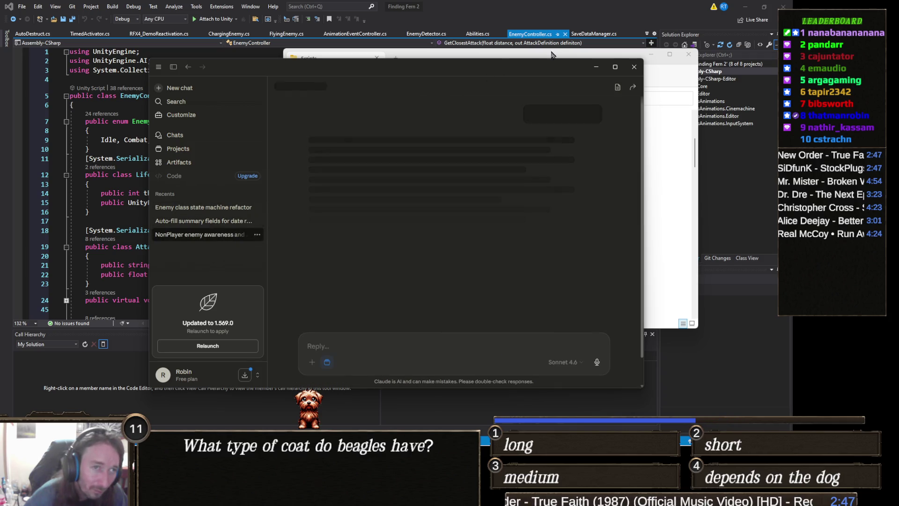
pyautogui.click(450, 53)
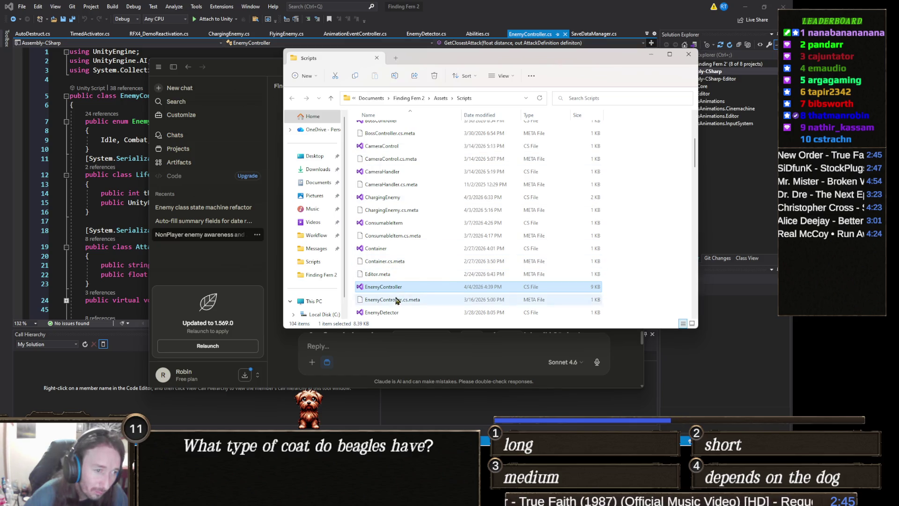
pyautogui.moveTo(395, 290)
pyautogui.mouseDown()
pyautogui.moveTo(450, 322)
pyautogui.moveTo(363, 358)
pyautogui.moveTo(482, 350)
pyautogui.mouseUp()
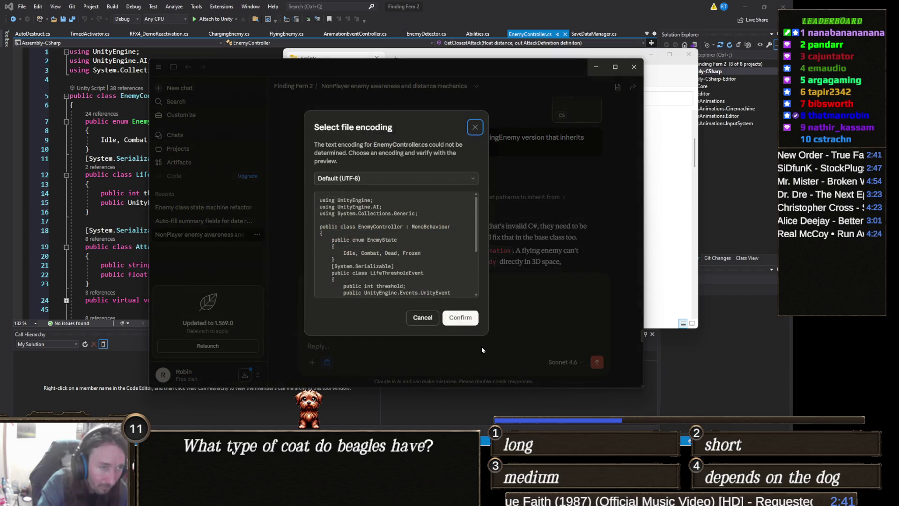
pyautogui.click(472, 321)
# Send 'What would cause my enemy controller to stutter and stand in place sometimes?'
pyautogui.write('What wo')
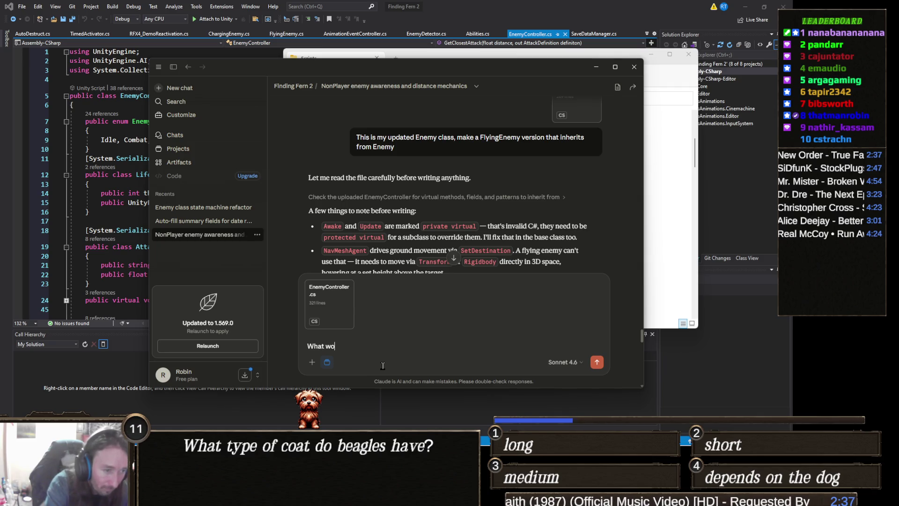
pyautogui.write('uld cause my er')
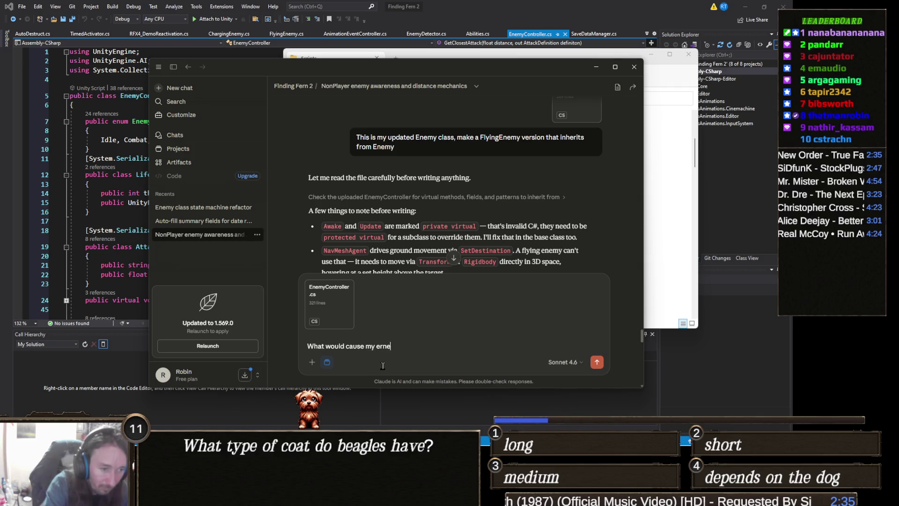
pyautogui.write('nemy control')
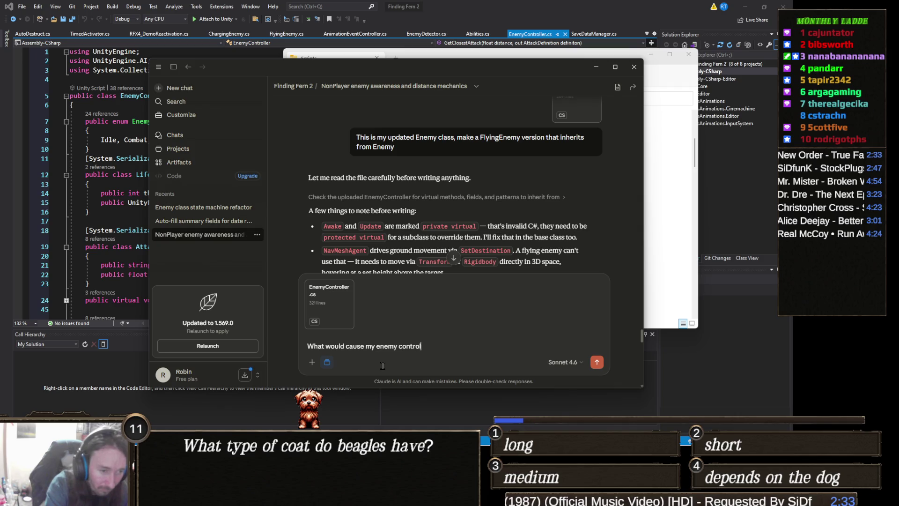
pyautogui.write('ler to stutter')
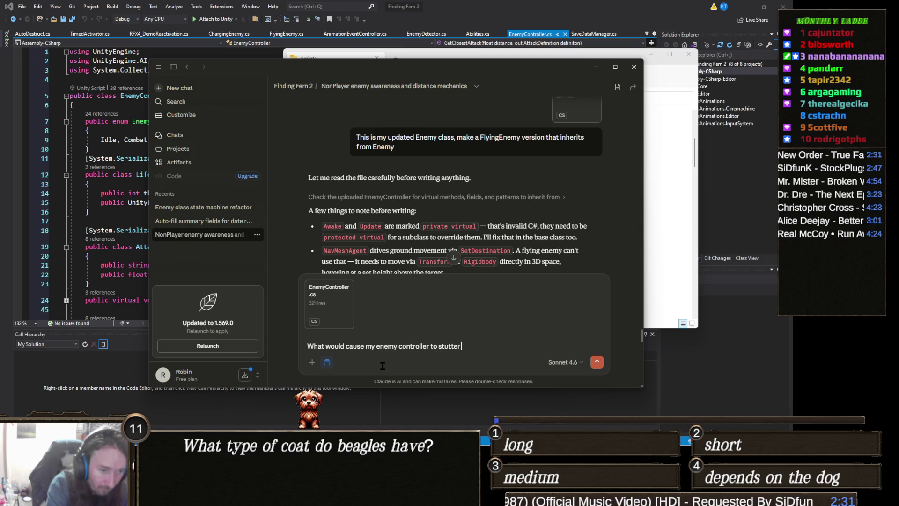
pyautogui.write(' and stand in plac')
pyautogui.press('BackSpace')
pyautogui.write('sometimes?')
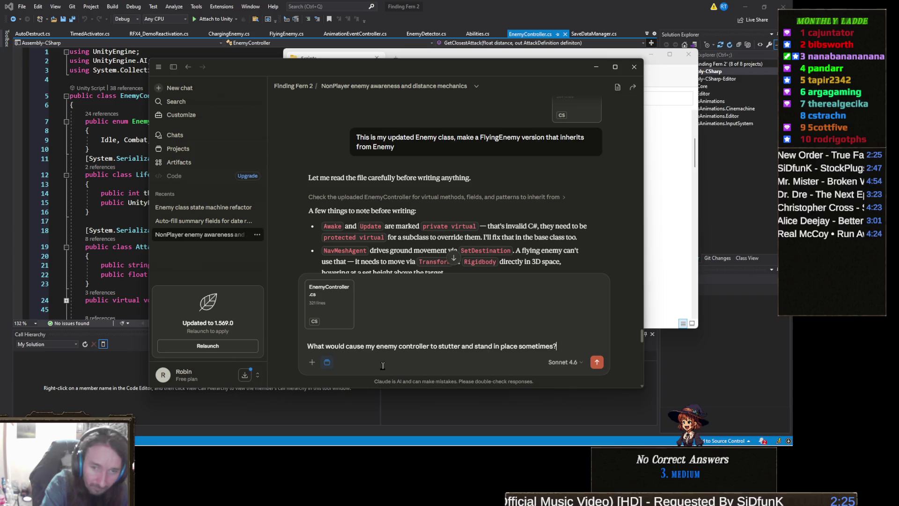
pyautogui.press('Return')
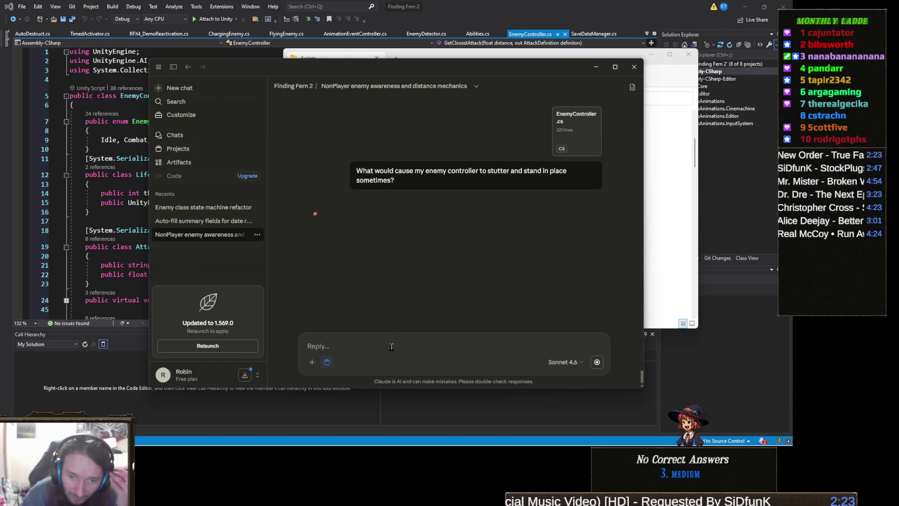
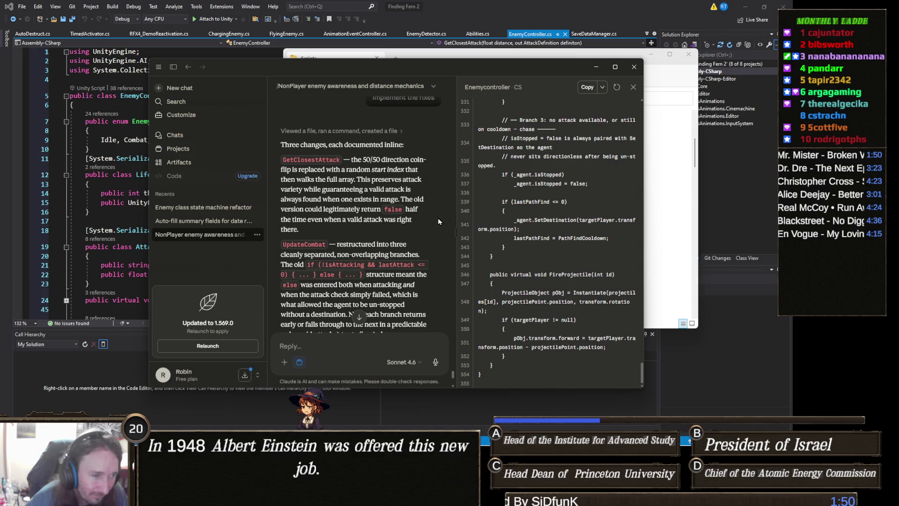
# Copy Claude's revised EnemyController code and paste it into Visual Studio
pyautogui.scroll(-4, 406, 222)
pyautogui.click(587, 87)
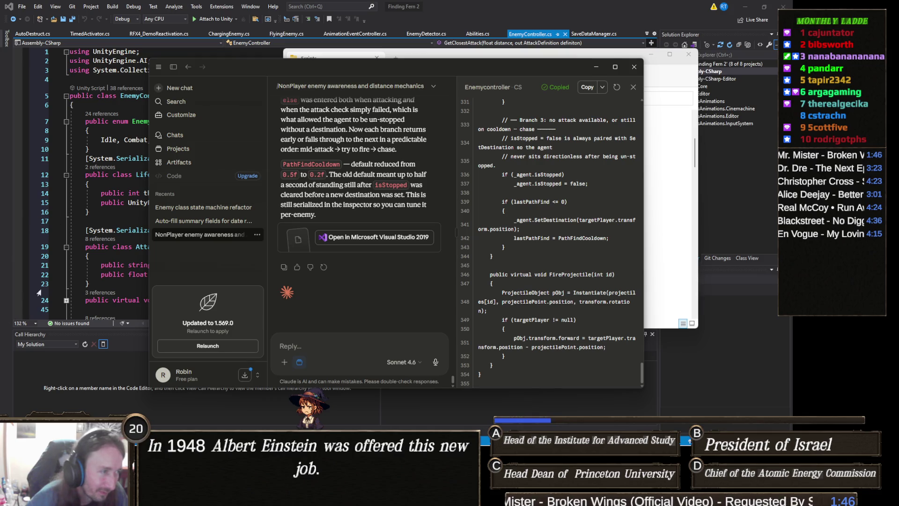
pyautogui.click(95, 223)
pyautogui.hotkey('ctrl', 'v')
# Review the top of the pasted EnemyController.cs and attempt to save it
pyautogui.scroll(10, 131, 213)
pyautogui.scroll(20, 132, 213)
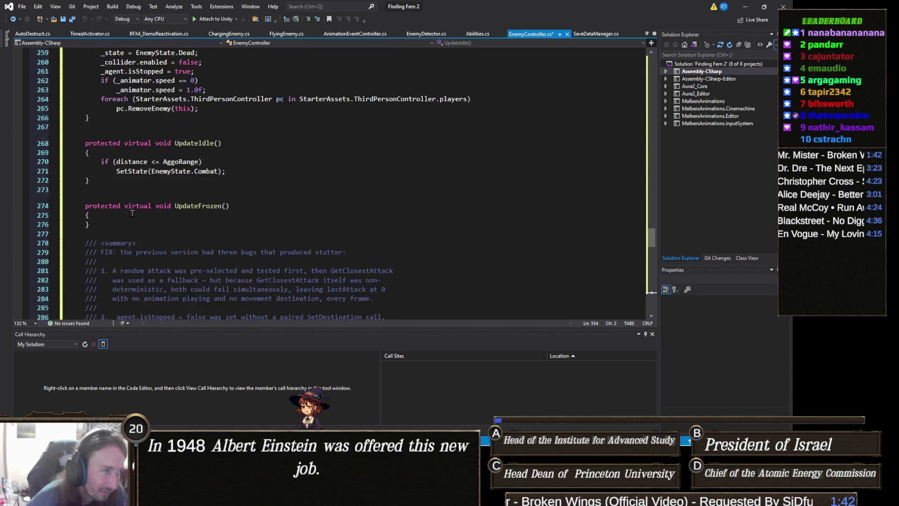
pyautogui.scroll(20, 132, 213)
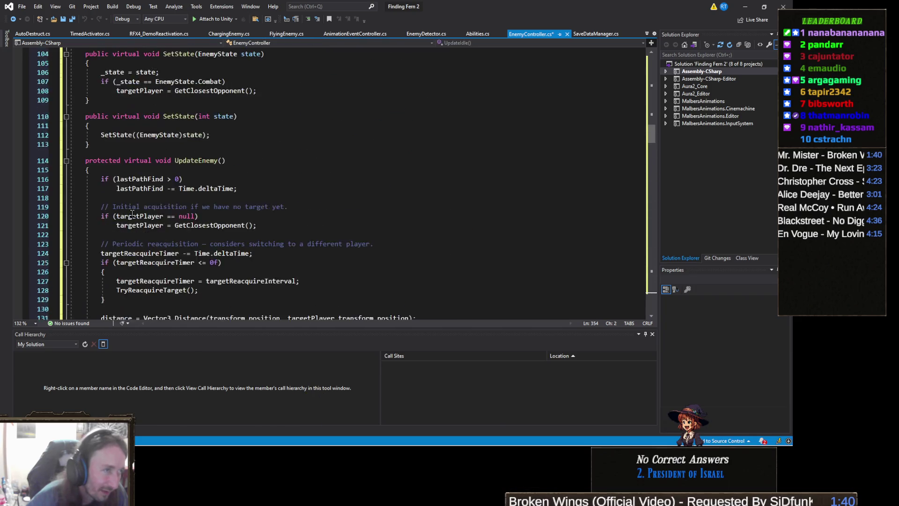
pyautogui.scroll(2, 133, 213)
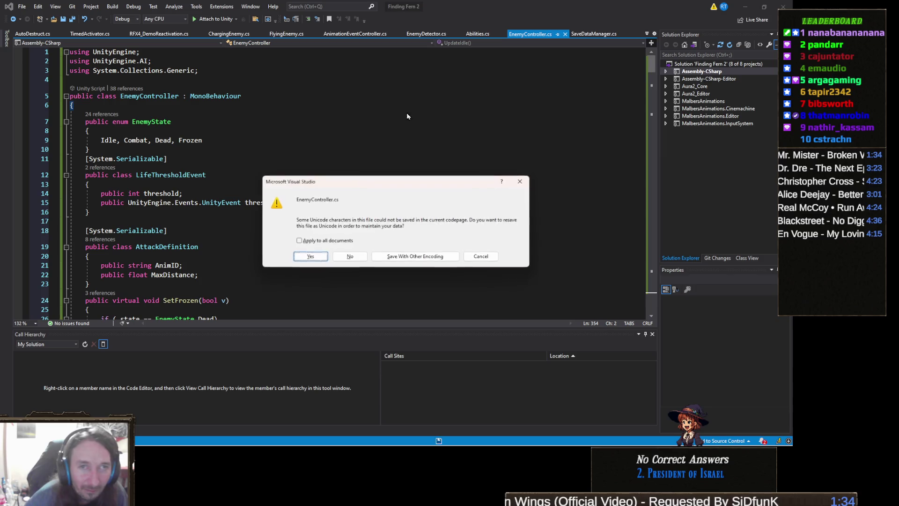
pyautogui.press('Return')
pyautogui.scroll(-18, 299, 195)
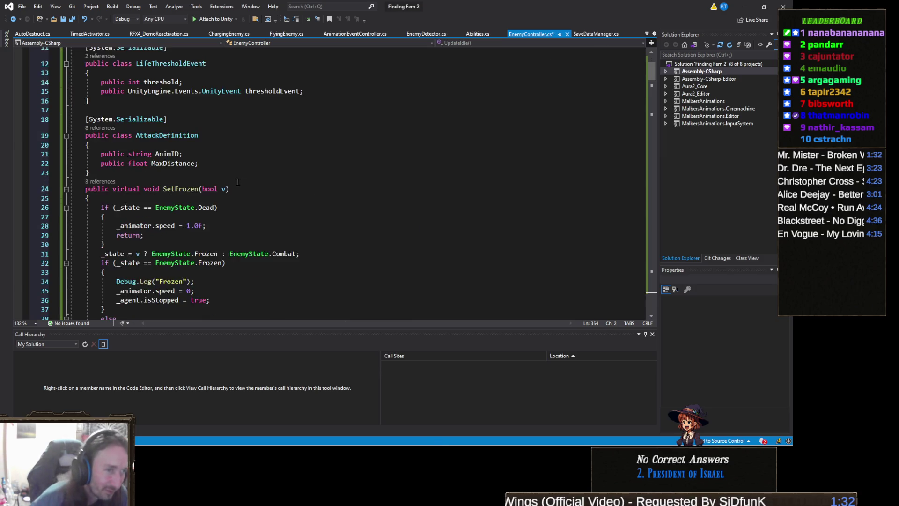
pyautogui.scroll(1, 303, 162)
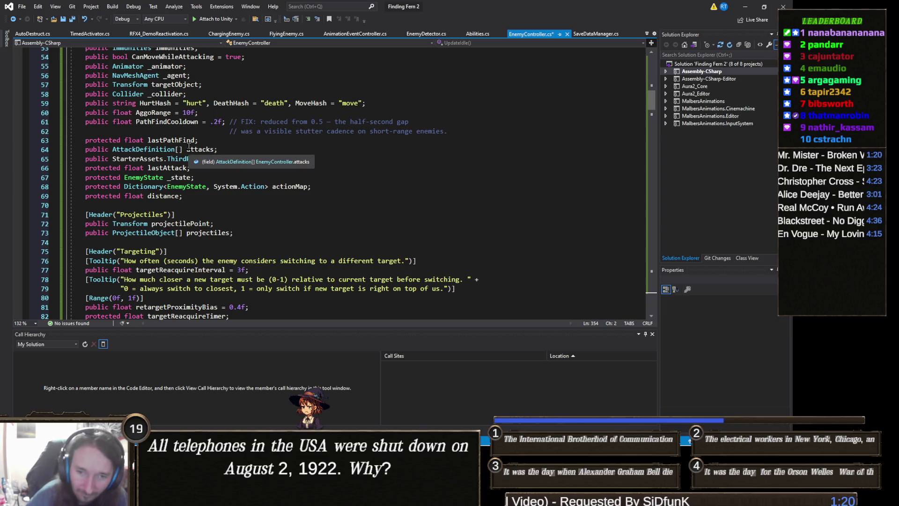
# Select the summary comment above TryReacquireTarget
pyautogui.scroll(-11, 186, 150)
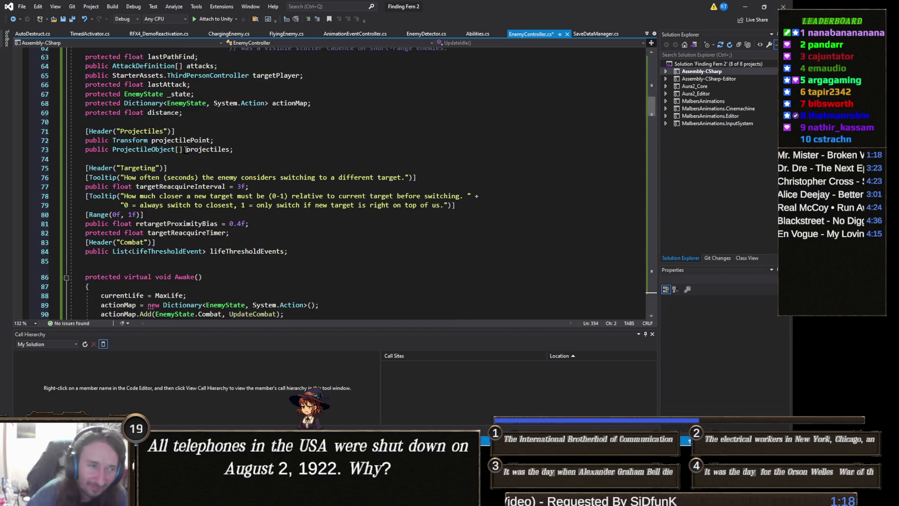
pyautogui.scroll(-11, 186, 150)
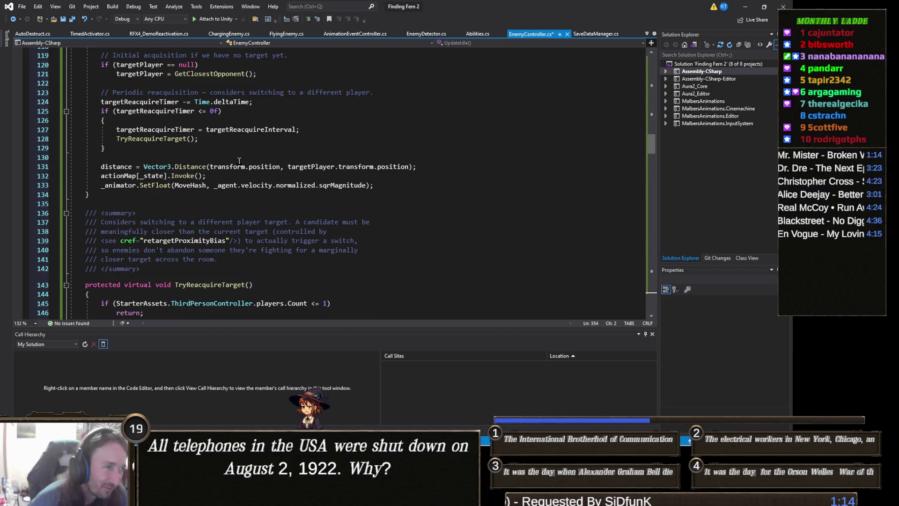
pyautogui.scroll(-4, 284, 193)
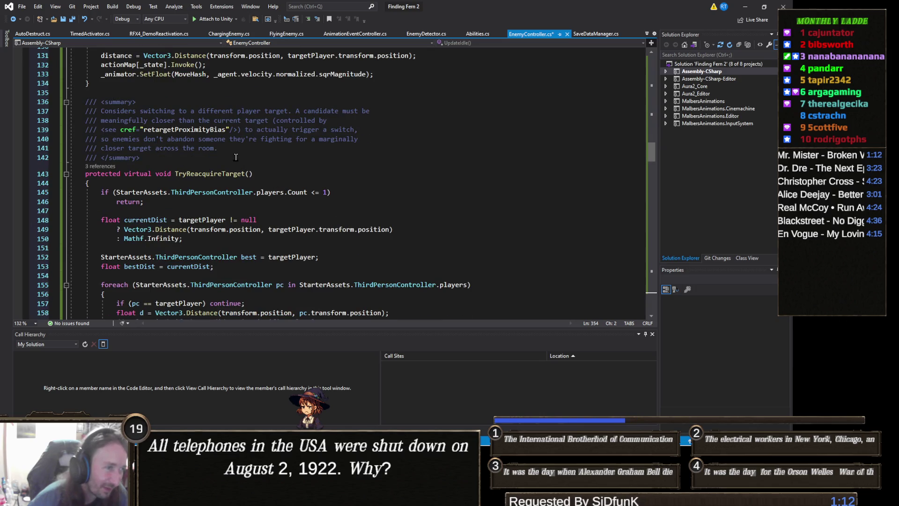
pyautogui.moveTo(232, 149)
pyautogui.mouseDown()
pyautogui.moveTo(140, 148)
pyautogui.moveTo(41, 95)
pyautogui.mouseUp()
# Delete the TryReacquireTarget summary, the GetClosestAttack FIX comment and its explanatory lines
pyautogui.press('Delete')
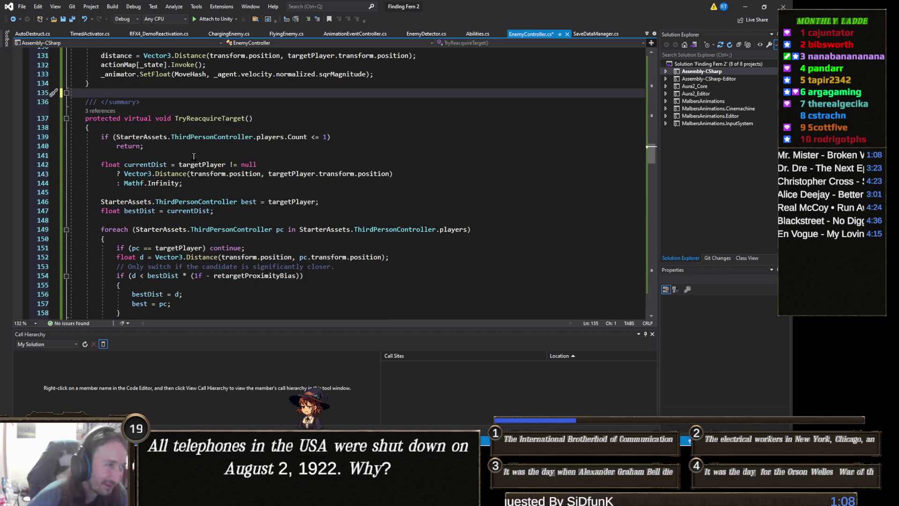
pyautogui.press('Delete')
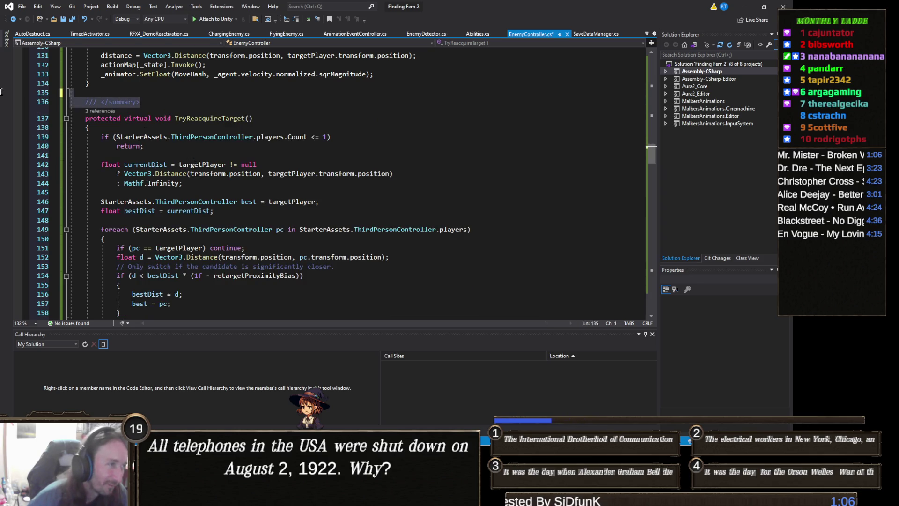
pyautogui.scroll(-3, 181, 163)
pyautogui.scroll(-10, 181, 164)
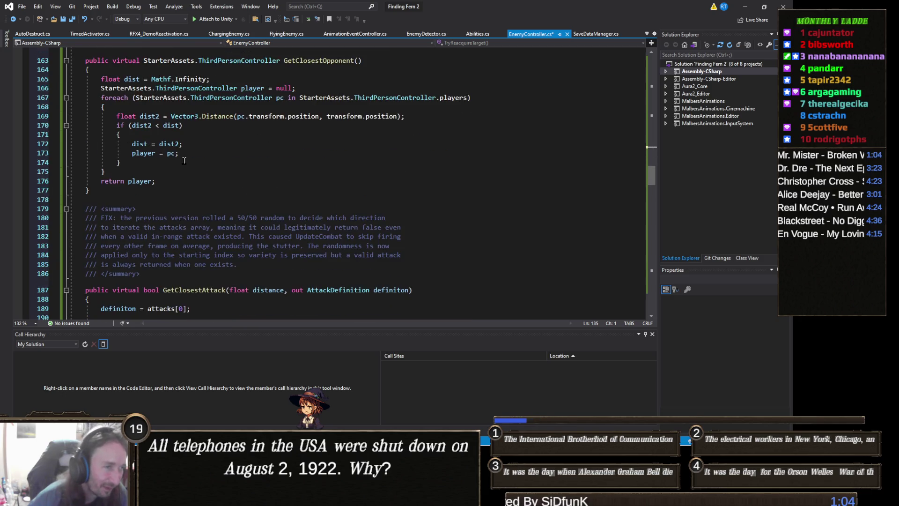
pyautogui.moveTo(149, 218)
pyautogui.mouseDown()
pyautogui.moveTo(71, 195)
pyautogui.moveTo(71, 161)
pyautogui.moveTo(1, 151)
pyautogui.mouseUp()
pyautogui.press('BackSpace')
pyautogui.press('BackSpace')
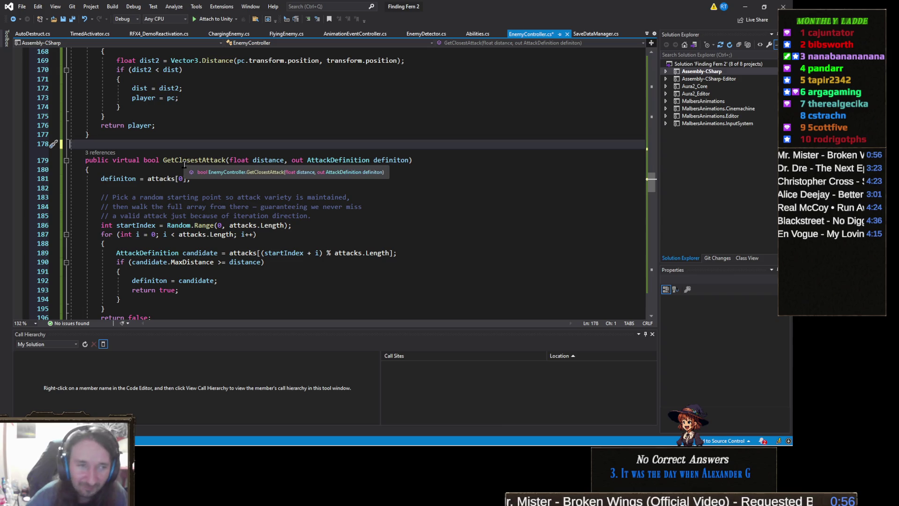
pyautogui.scroll(-4, 266, 184)
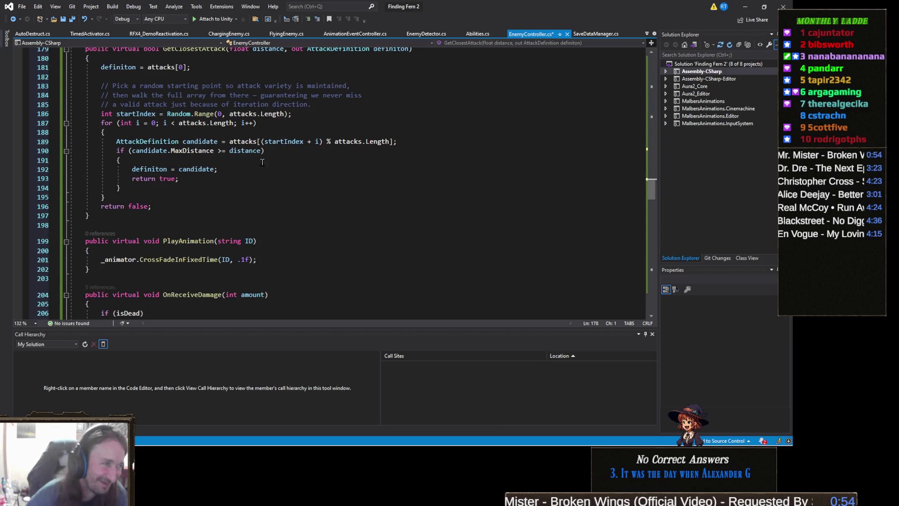
pyautogui.moveTo(310, 106)
pyautogui.mouseDown()
pyautogui.moveTo(56, 104)
pyautogui.moveTo(23, 90)
pyautogui.mouseUp()
pyautogui.press('Delete')
# Delete the FIX summary comment block above UpdateCombat
pyautogui.scroll(-4, 207, 169)
pyautogui.scroll(-4, 207, 169)
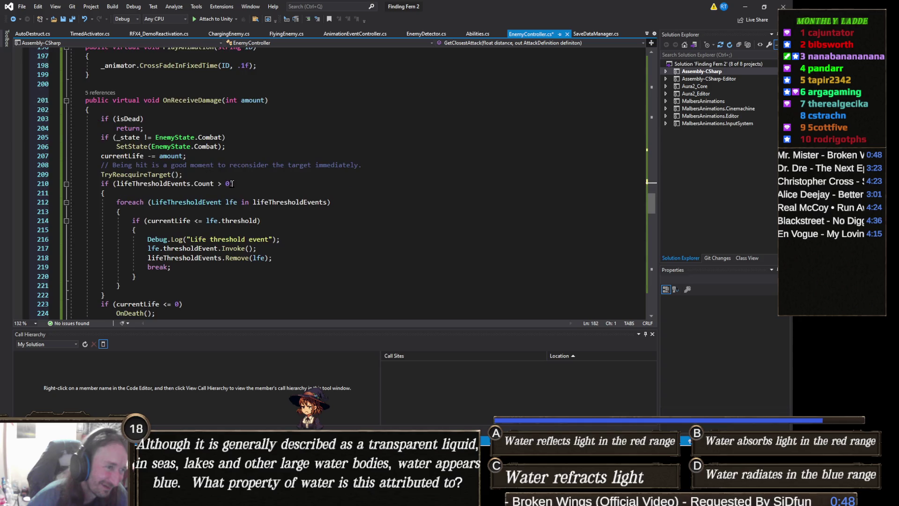
pyautogui.scroll(1, 225, 178)
pyautogui.scroll(-4, 249, 186)
pyautogui.scroll(-14, 249, 186)
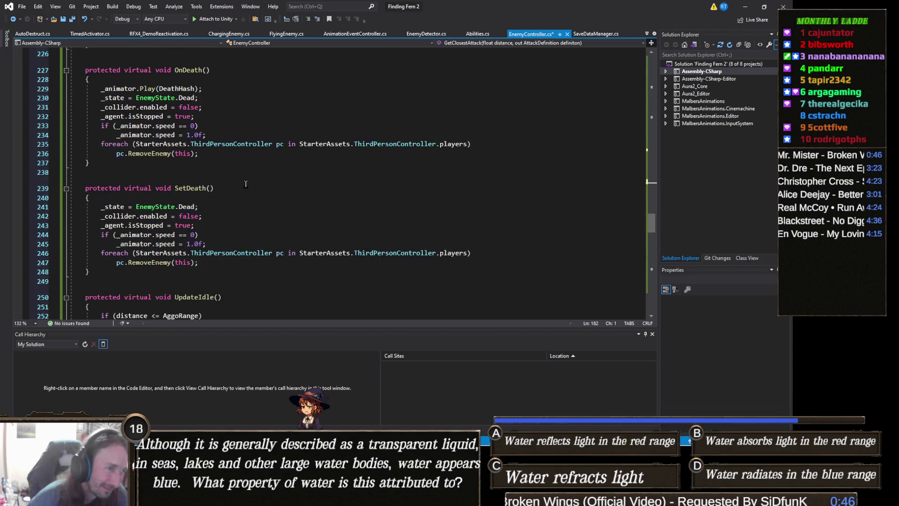
pyautogui.scroll(-1, 244, 184)
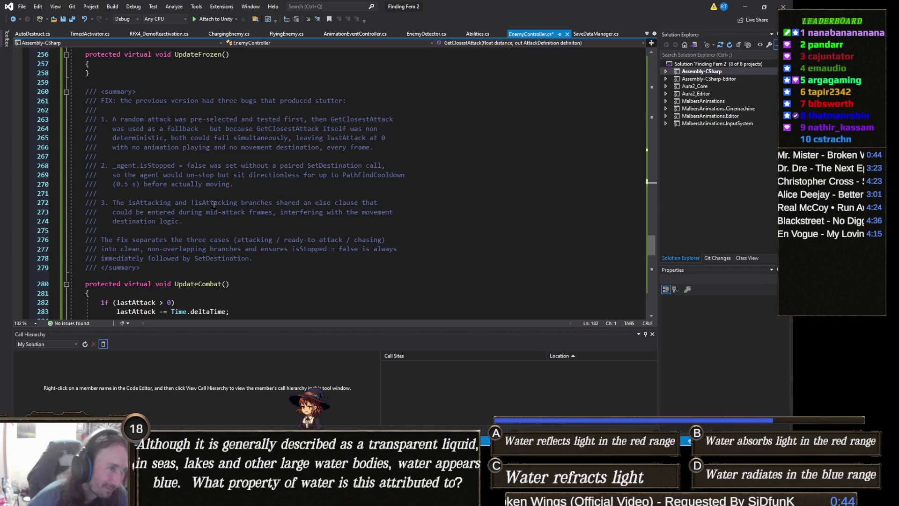
pyautogui.click(163, 265)
pyautogui.moveTo(163, 264)
pyautogui.mouseDown()
pyautogui.moveTo(75, 236)
pyautogui.moveTo(51, 137)
pyautogui.moveTo(22, 91)
pyautogui.mouseUp()
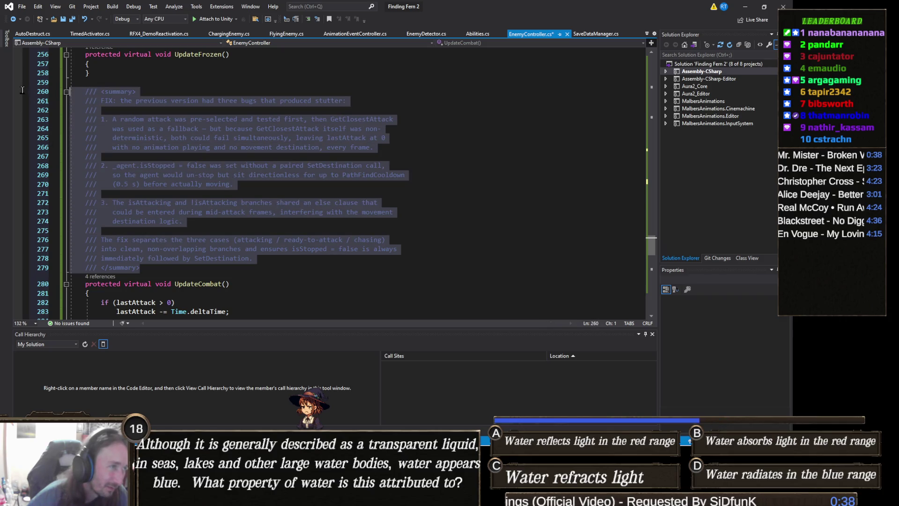
pyautogui.press('Delete')
# Remove the Branch 2, Branch 3 and Branch 1 header comment lines
pyautogui.scroll(-3, 159, 179)
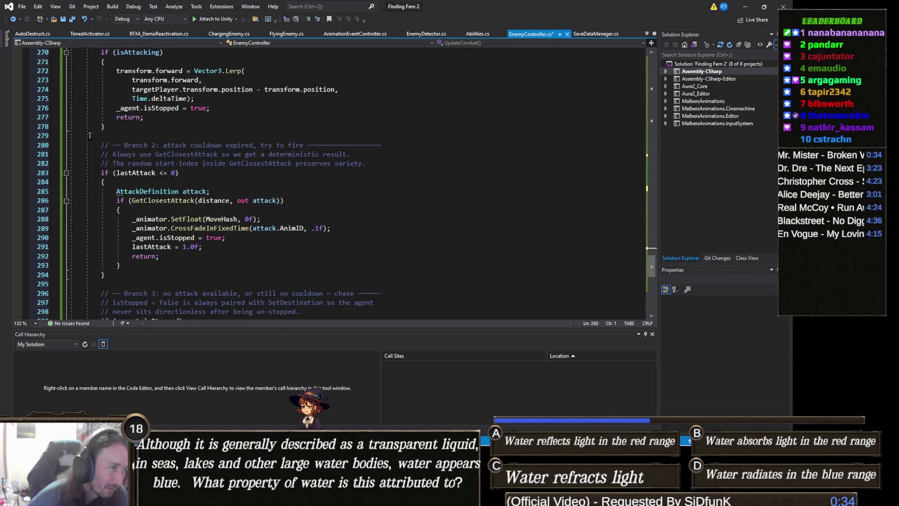
pyautogui.moveTo(45, 147); pyautogui.dragTo(43, 168)
pyautogui.press('Delete')
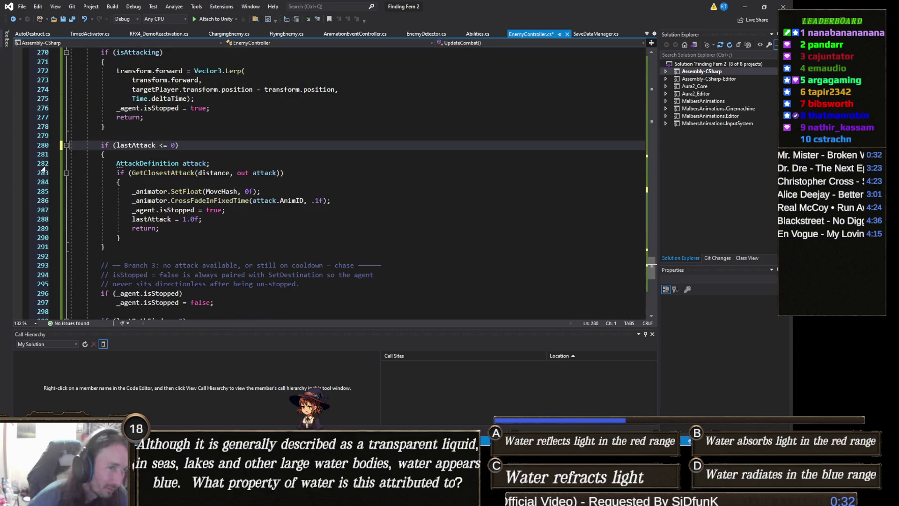
pyautogui.scroll(-2, 137, 186)
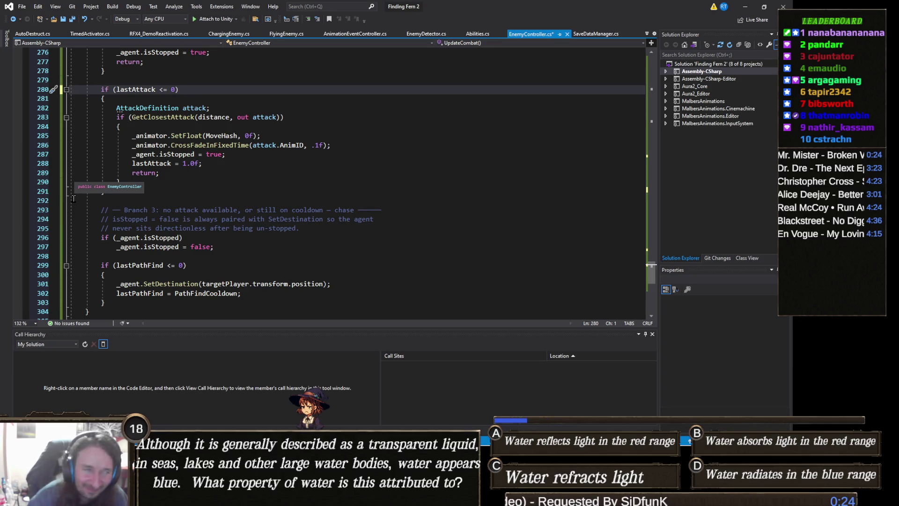
pyautogui.moveTo(41, 201); pyautogui.dragTo(46, 226)
pyautogui.press('Delete')
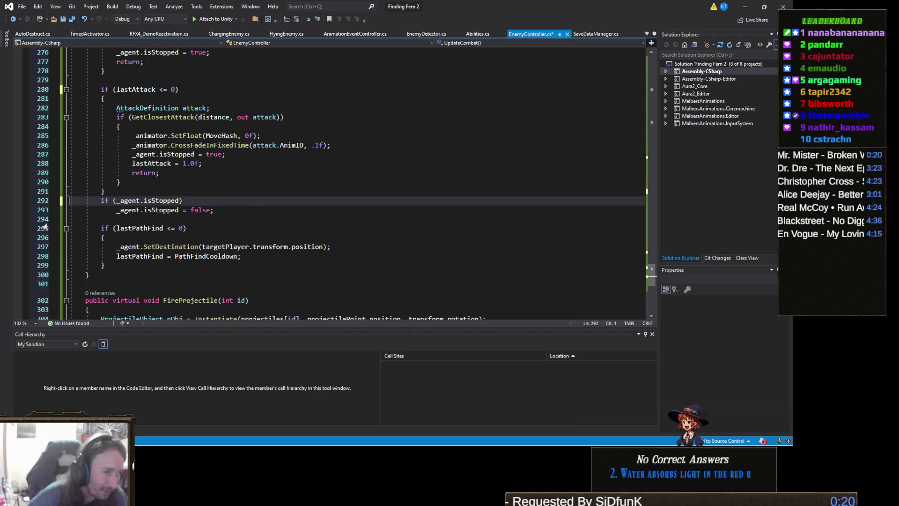
pyautogui.scroll(-5, 45, 224)
pyautogui.scroll(4, 43, 216)
pyautogui.scroll(6, 43, 217)
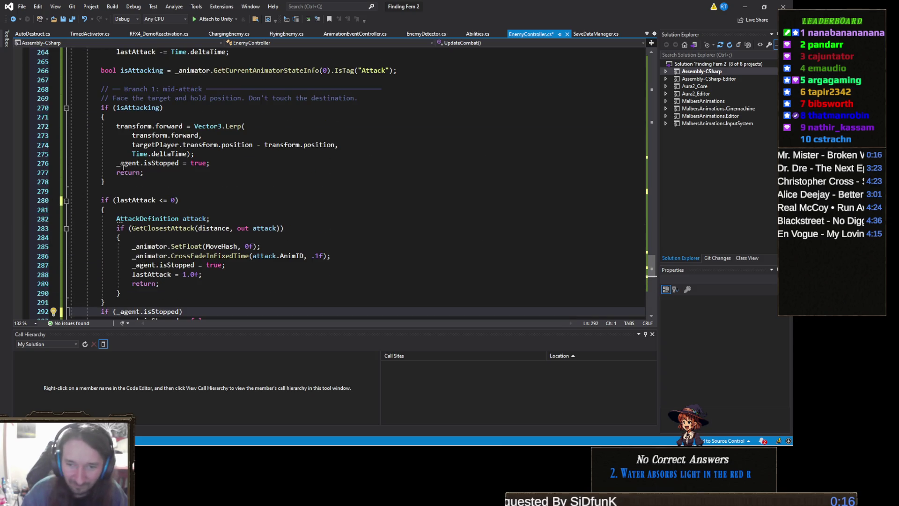
pyautogui.scroll(3, 146, 159)
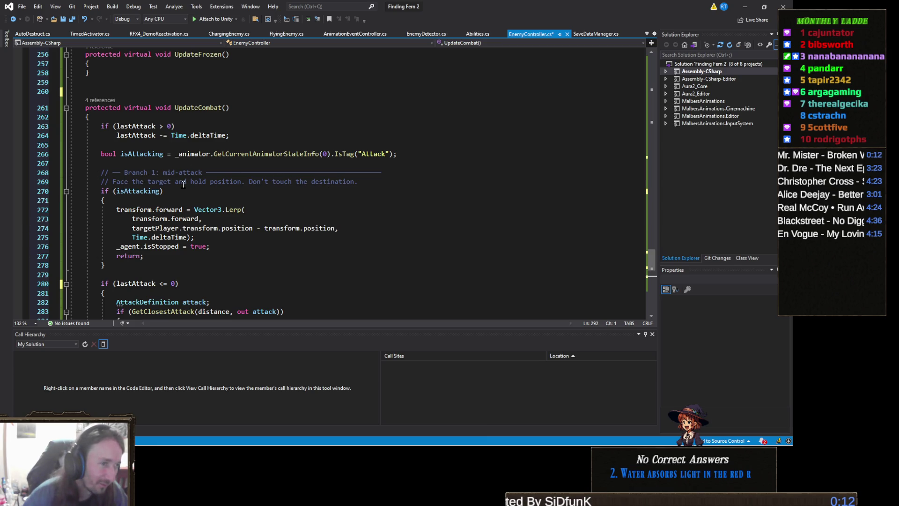
pyautogui.moveTo(47, 173); pyautogui.dragTo(42, 183)
pyautogui.press('Delete')
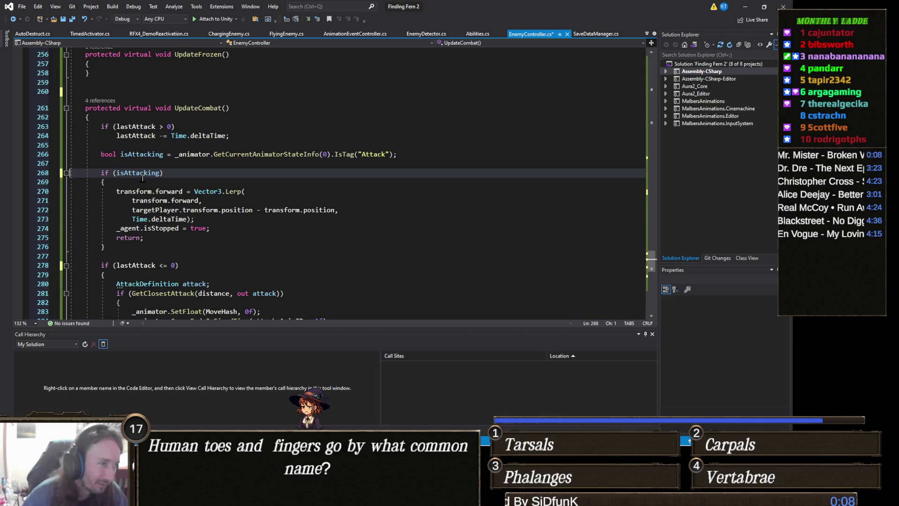
# Save EnemyController.cs and bring the Finding Fern 2 Unity project to the front
pyautogui.hotkey('ctrl', 's')
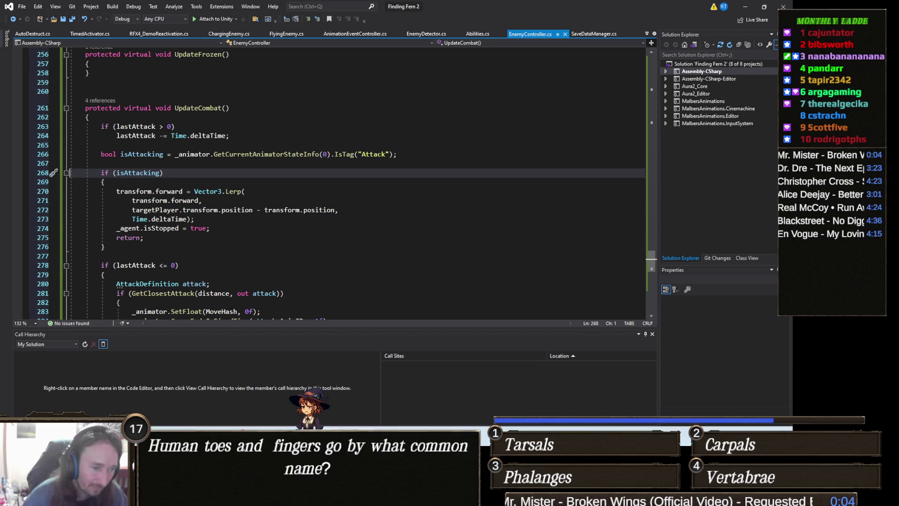
pyautogui.moveTo(348, 496)
pyautogui.moveTo(312, 496)
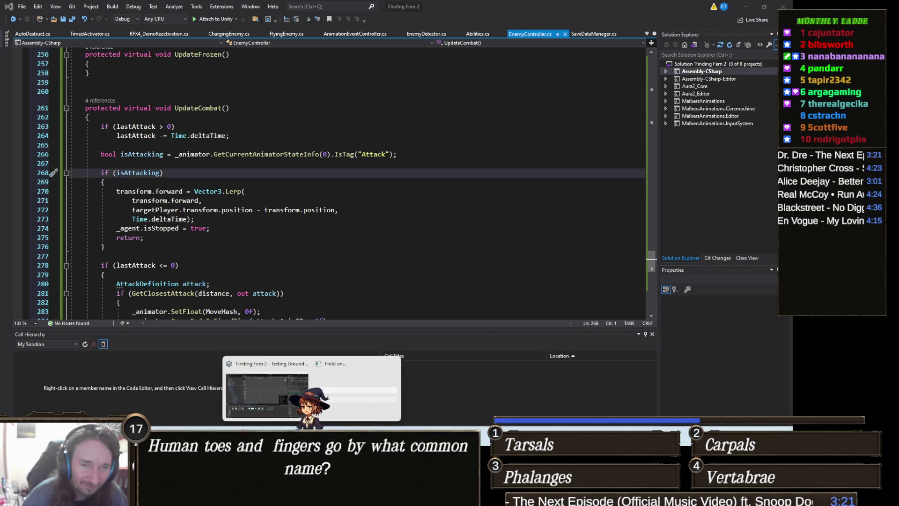
pyautogui.click(312, 394)
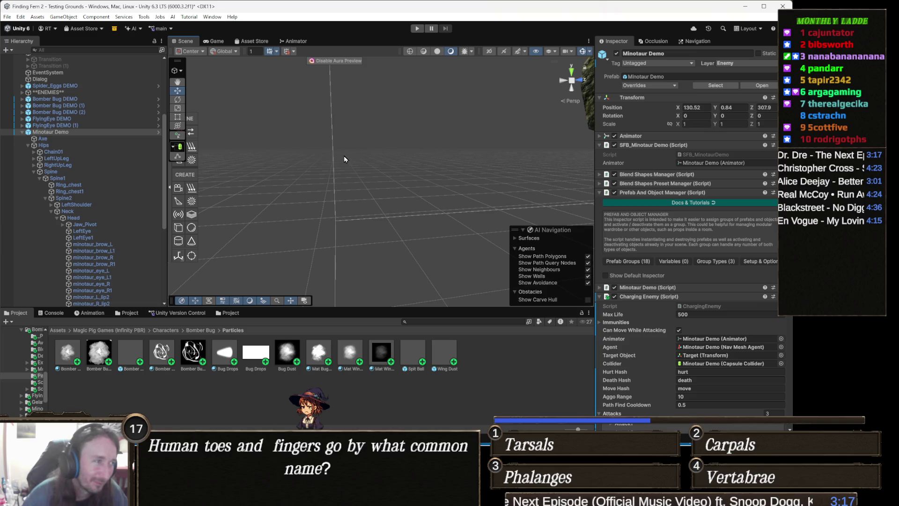
# Play-test the Testing Grounds scene with the new enemy code, then stop play mode
pyautogui.click(418, 29)
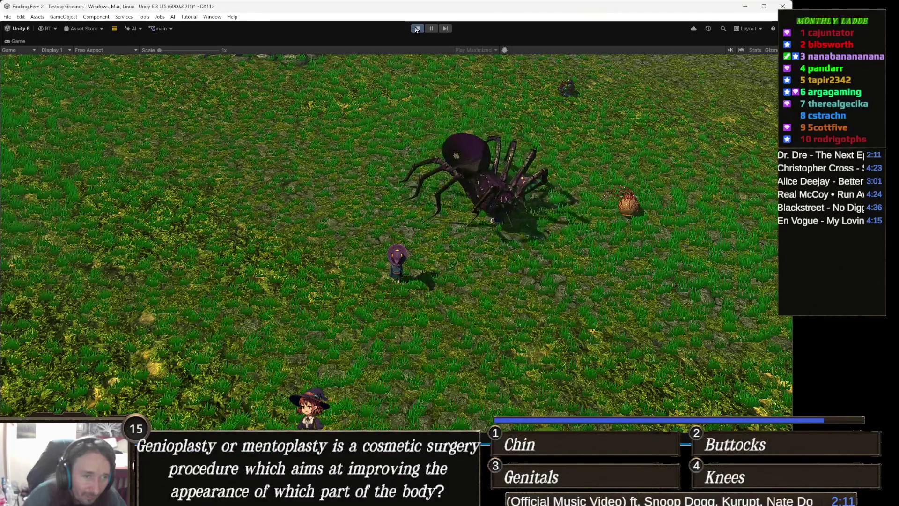
pyautogui.click(416, 29)
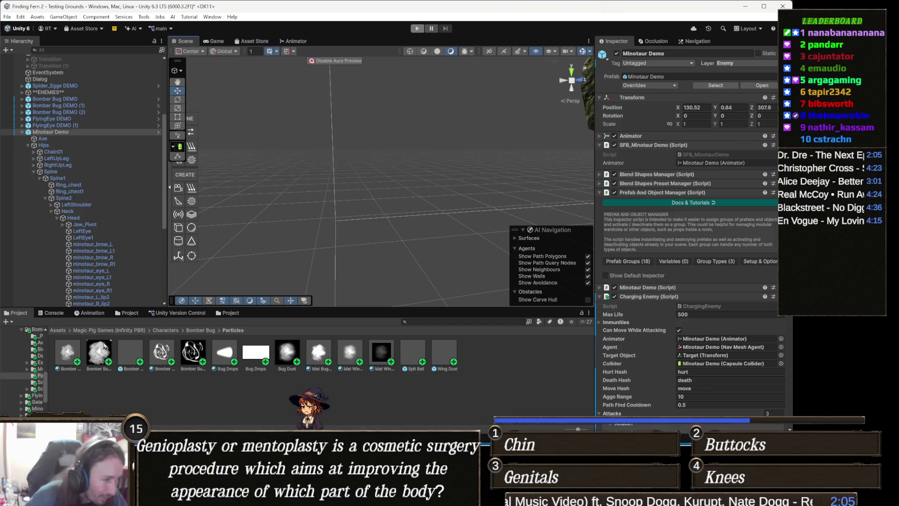
# Show the Console log to see the StopCast animation event errors
pyautogui.click(57, 313)
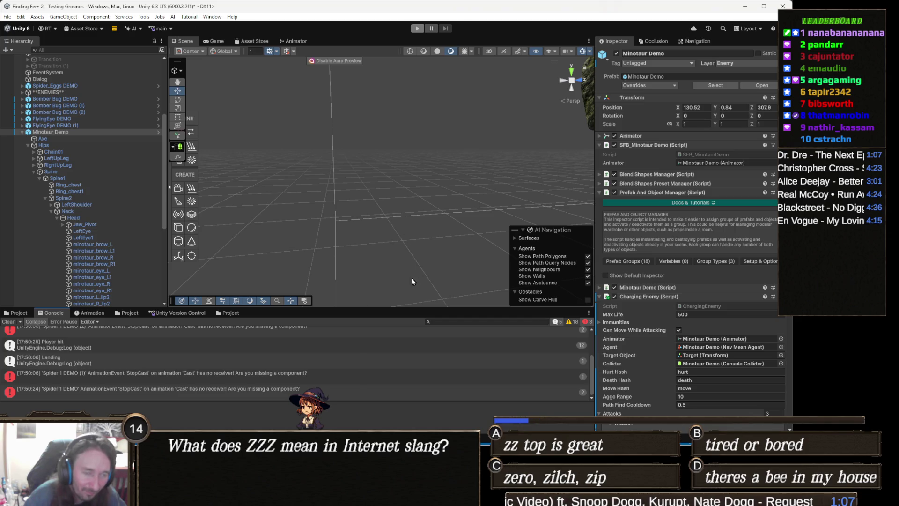
# Draft a Claude follow-up that enemies at specific angles freeze, spin or cycle animations, then hide Claude
pyautogui.click(366, 450)
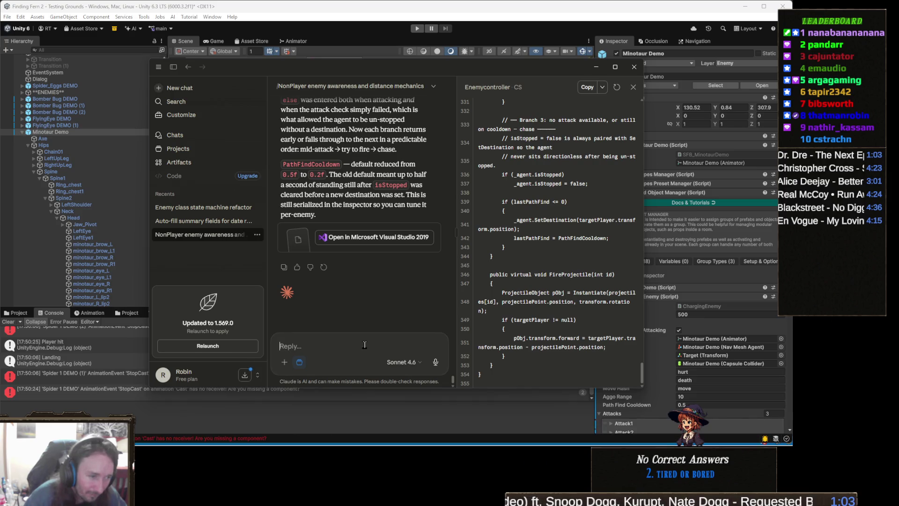
pyautogui.write('That did')
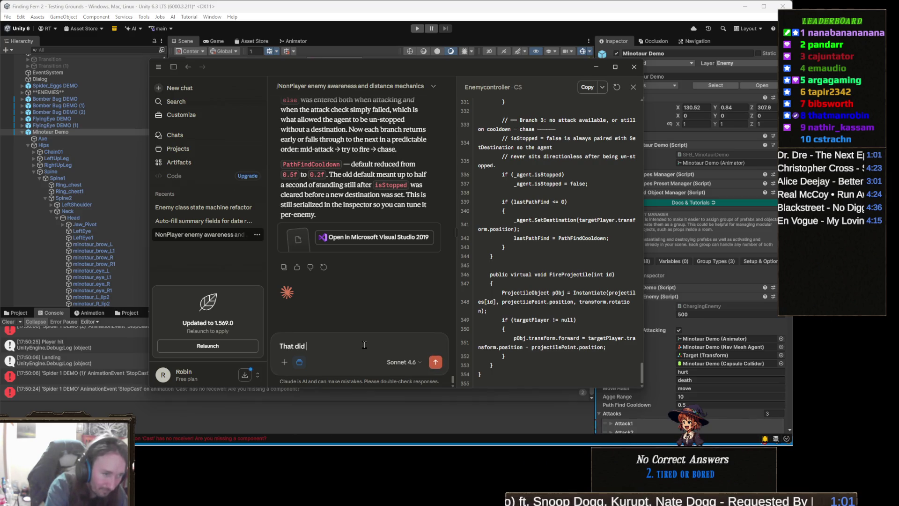
pyautogui.write("n't fix it, the pla")
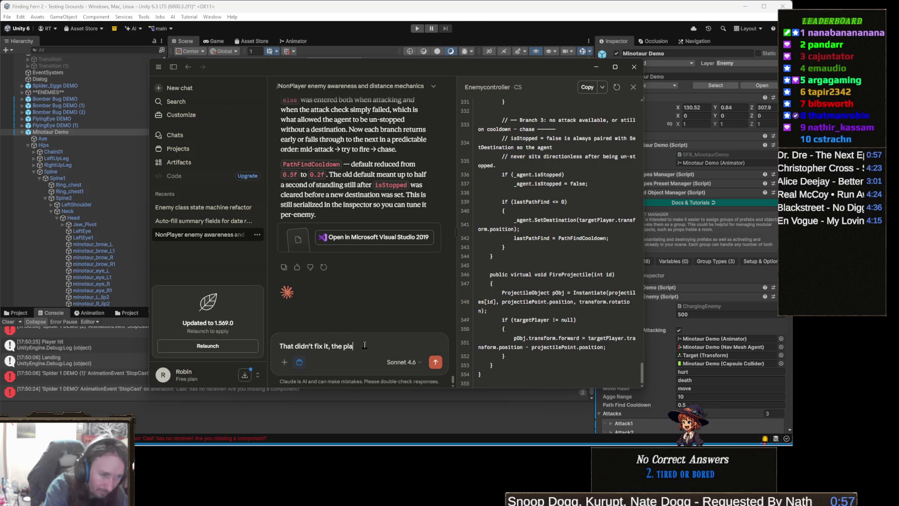
pyautogui.write('yer sometimes atr')
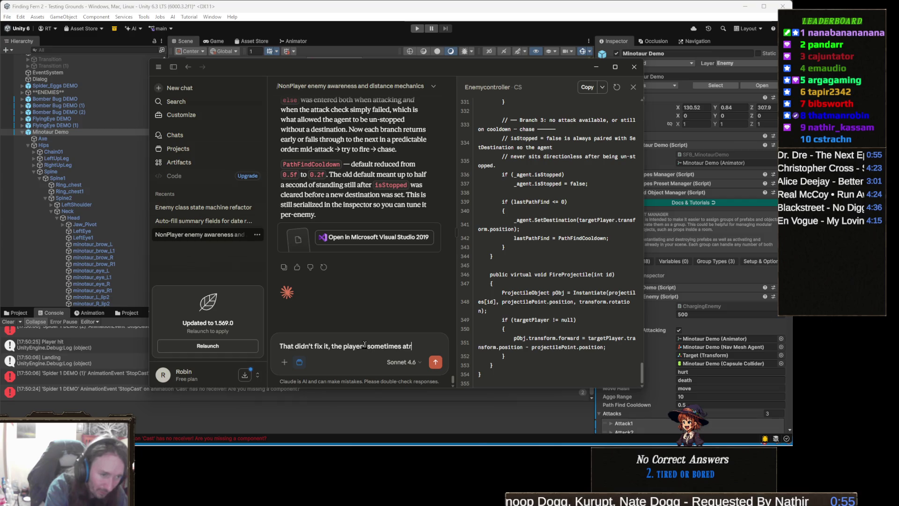
pyautogui.press('BackSpace')
pyautogui.write('pecific')
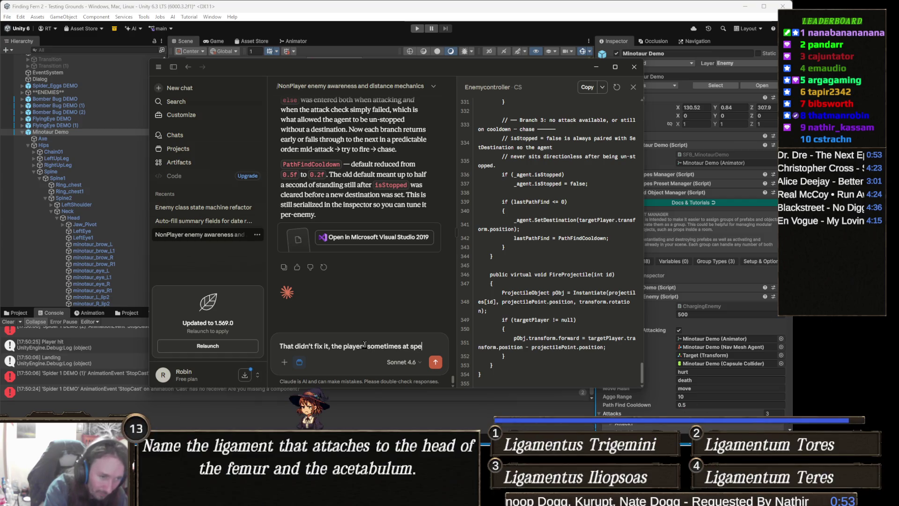
pyautogui.write(' anges of e')
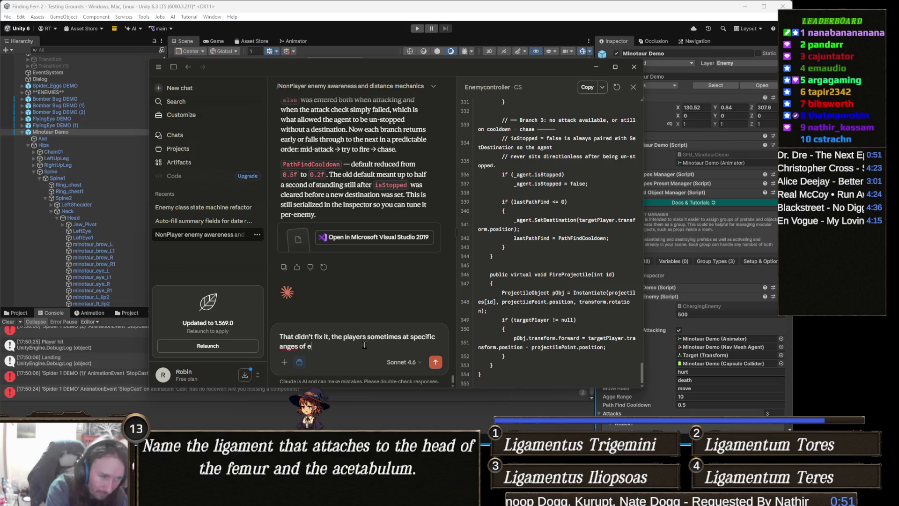
pyautogui.write("nemies just don't")
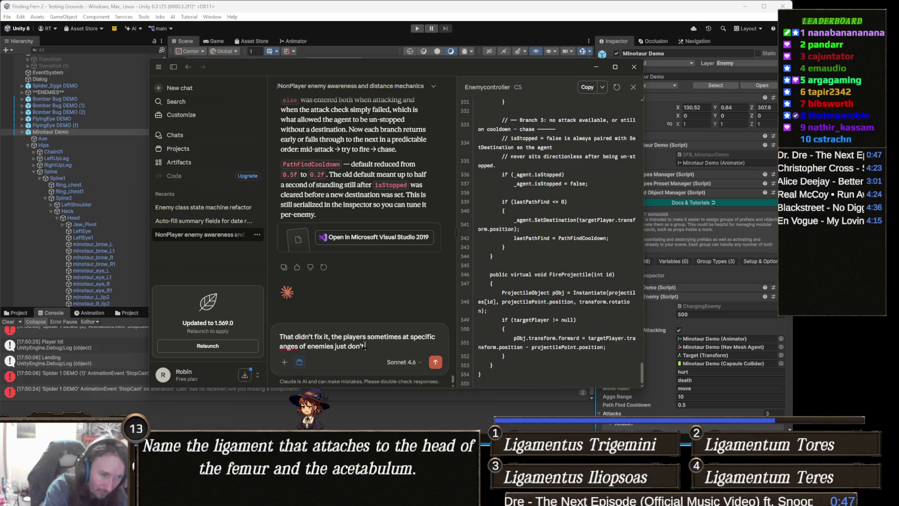
pyautogui.write(' do anything and rotate')
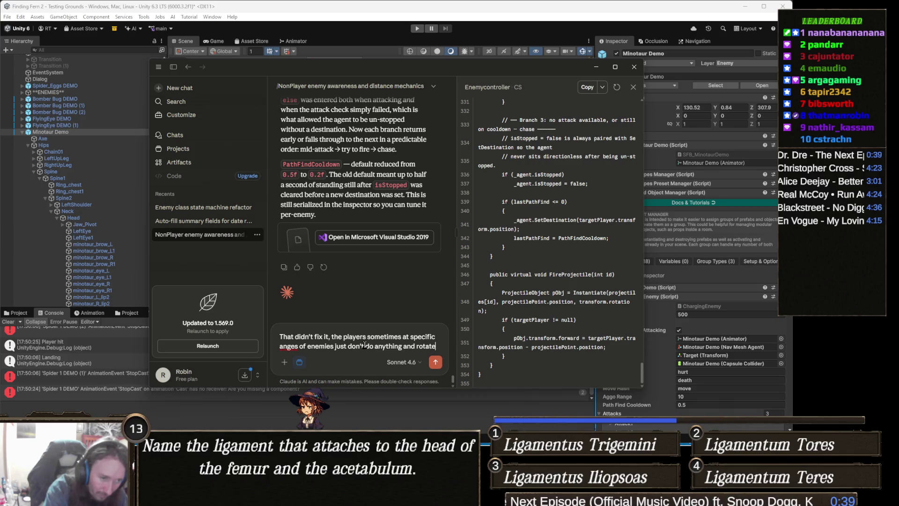
pyautogui.write(' rapidly')
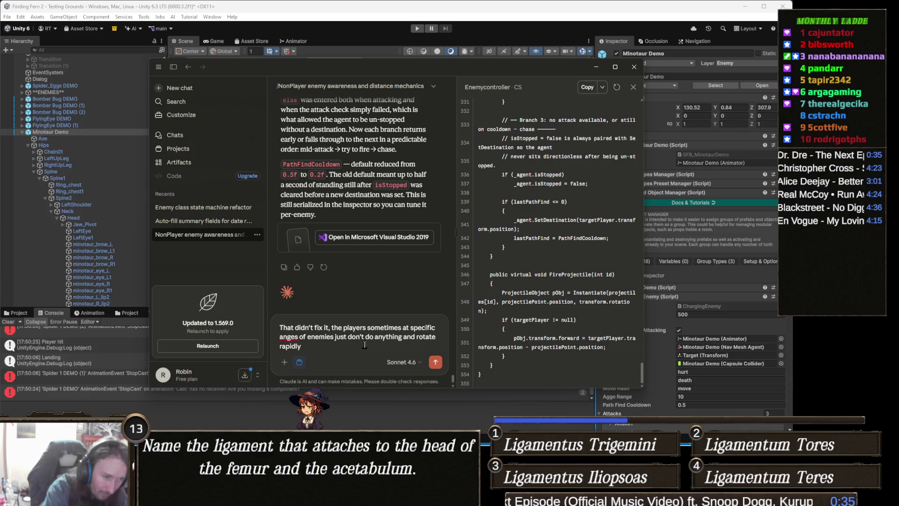
pyautogui.write(' or r')
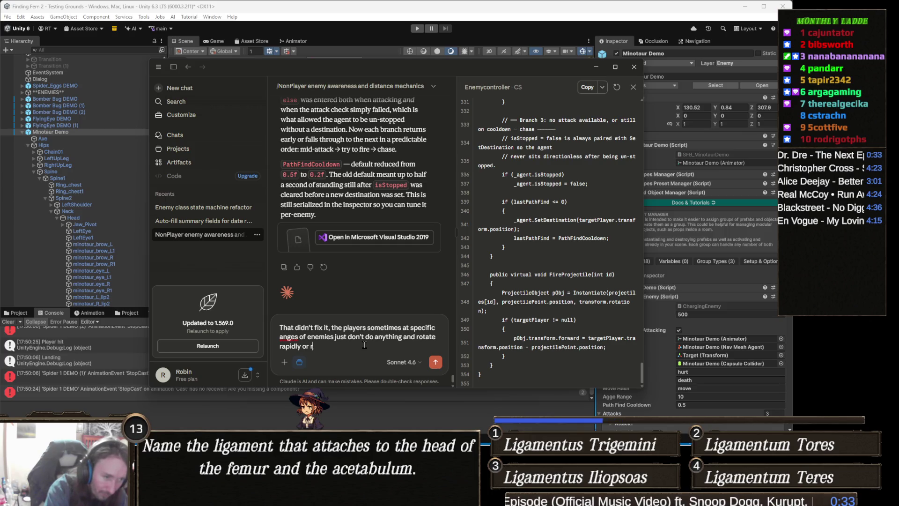
pyautogui.write('apidly cyc')
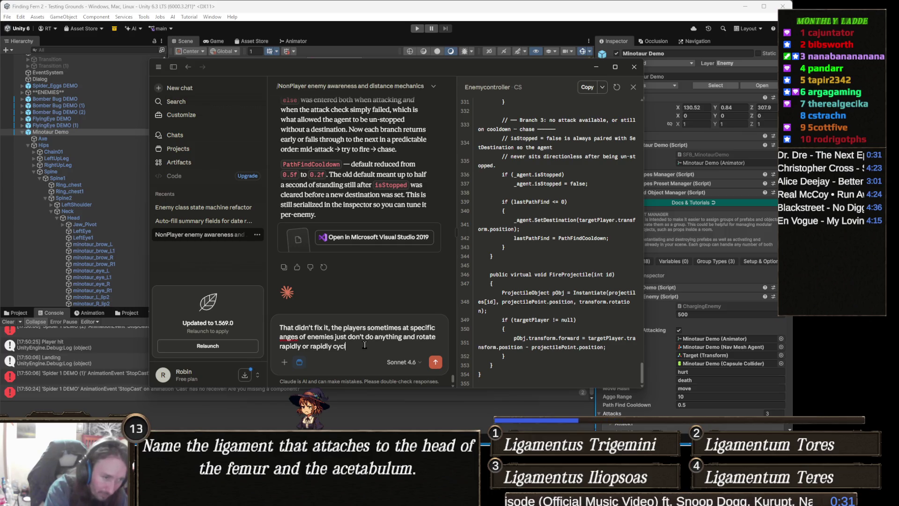
pyautogui.write('le animations')
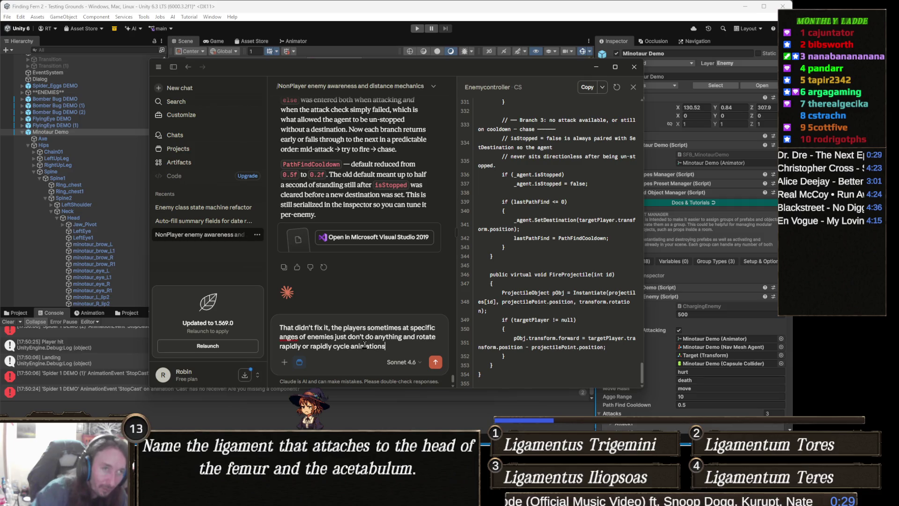
pyautogui.click(468, 44)
pyautogui.click(191, 131)
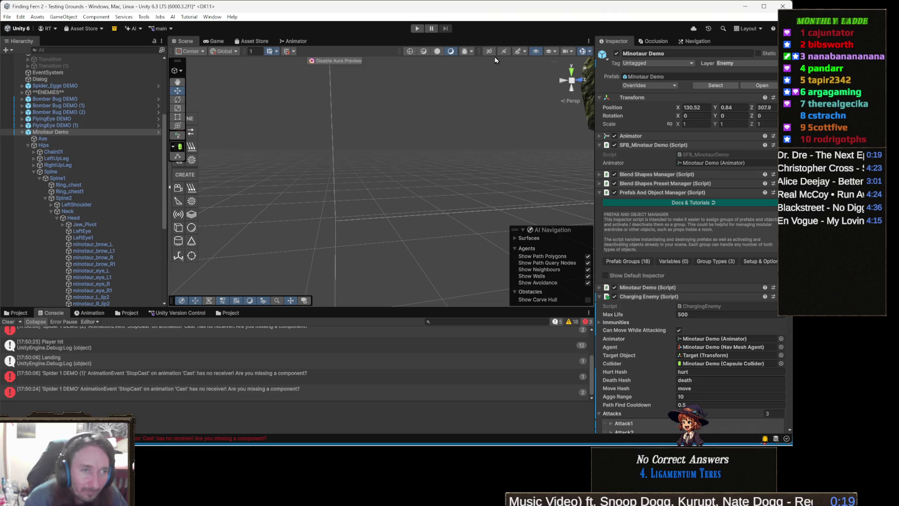
# Switch to the Game view and set play mode to Play Focused
pyautogui.hotkey('ctrl', '2')
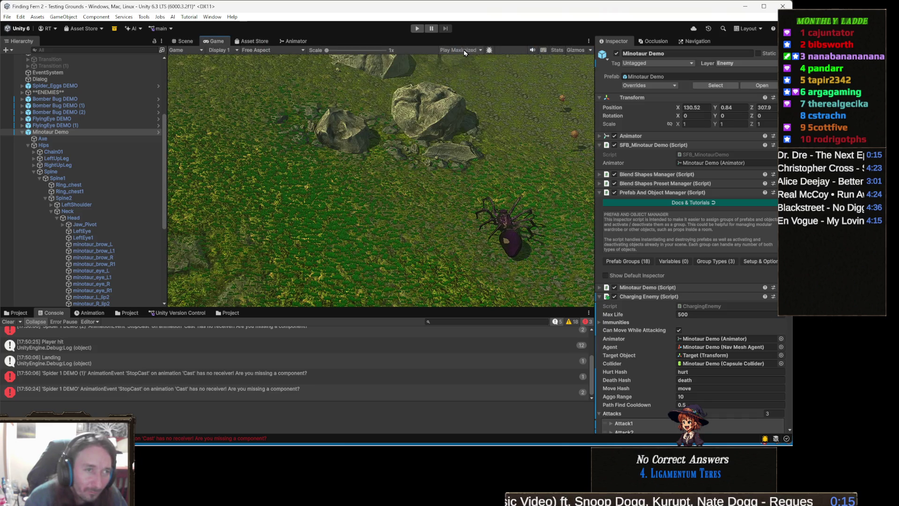
pyautogui.click(464, 50)
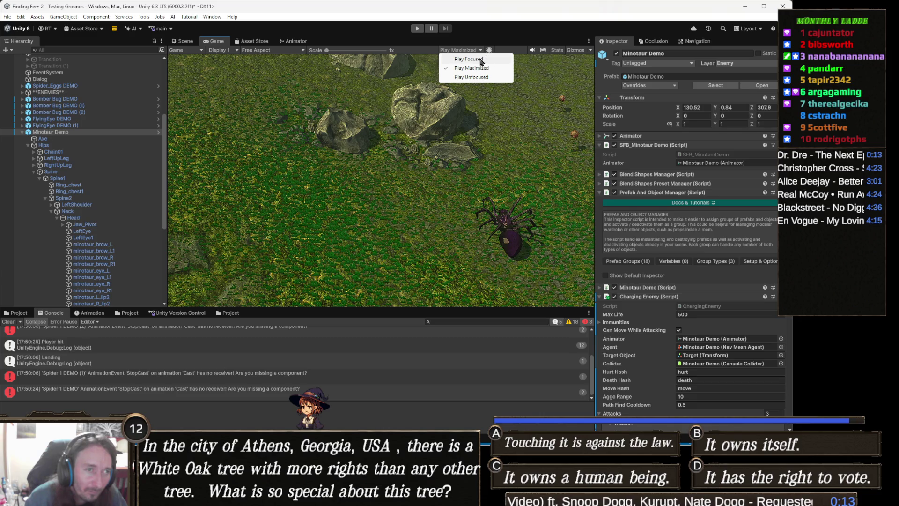
pyautogui.click(481, 59)
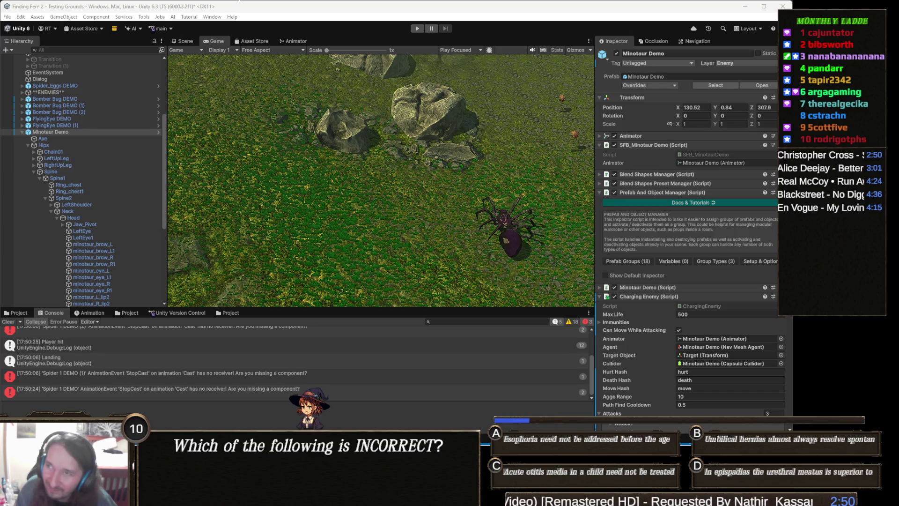
# Switch from Unity to the Chrome window with the Bane's Funniest Moments video
pyautogui.hotkey('alt', 'Tab')
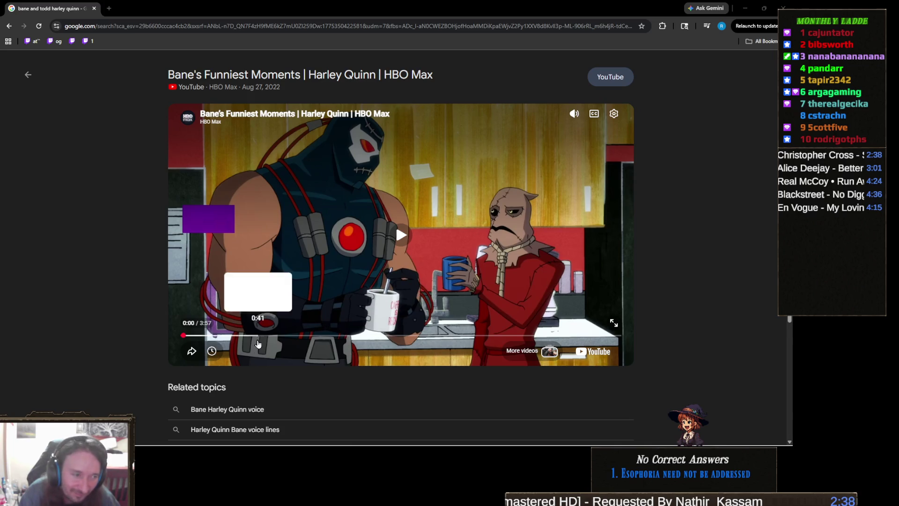
# Play and pause the Bane video, rewind it to 0:00, restore the browser, return to Unity
pyautogui.moveTo(576, 115)
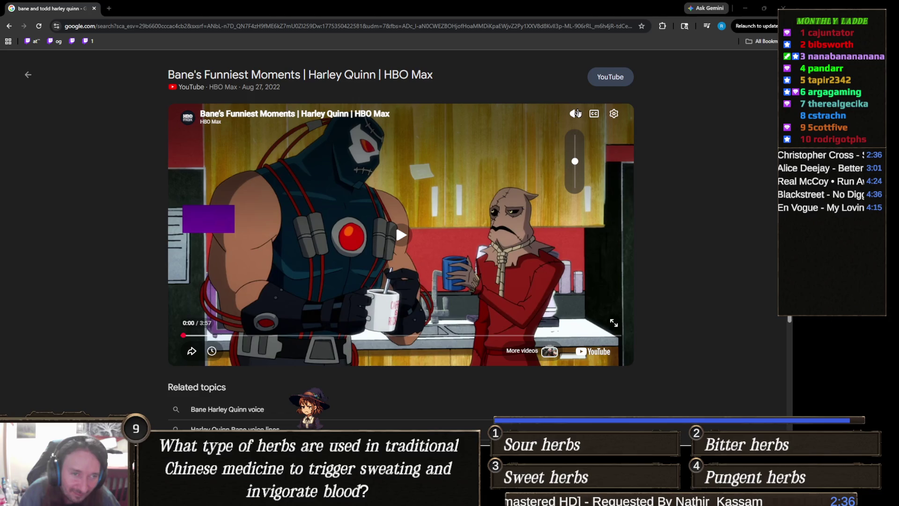
pyautogui.click(383, 201)
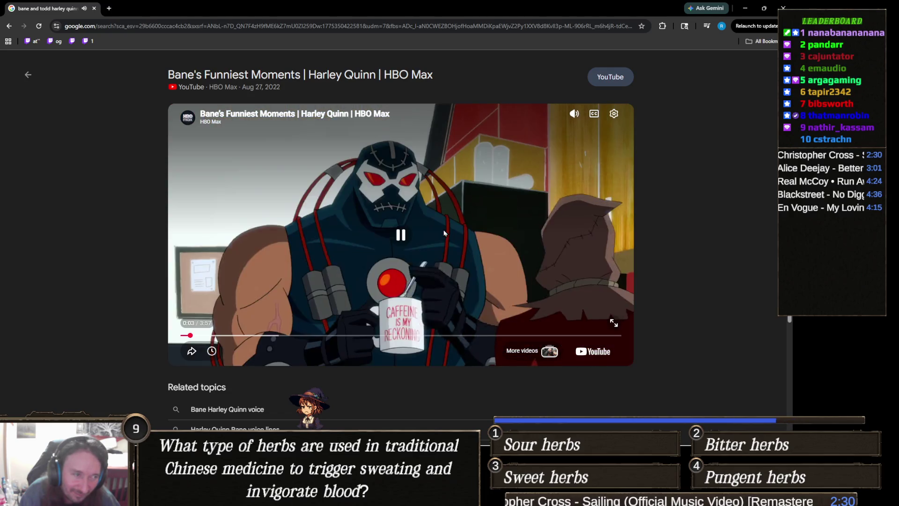
pyautogui.click(333, 277)
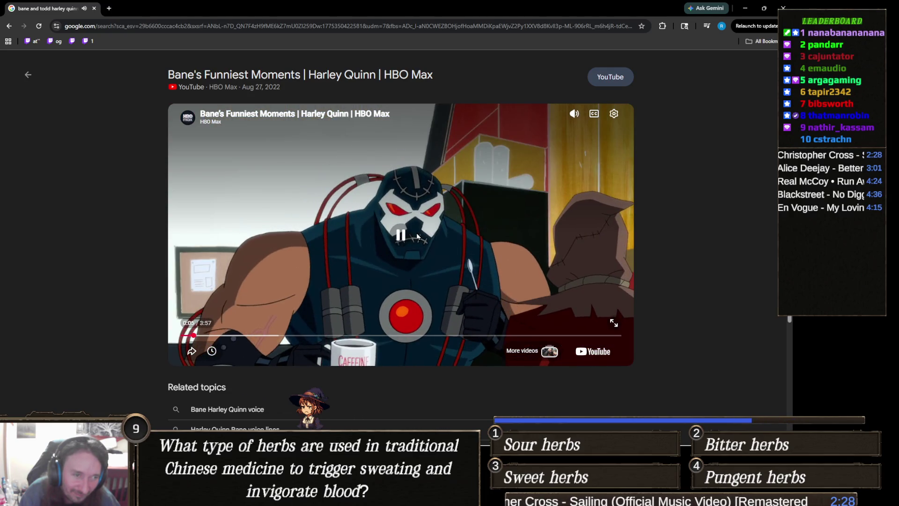
pyautogui.moveTo(193, 335); pyautogui.dragTo(161, 337)
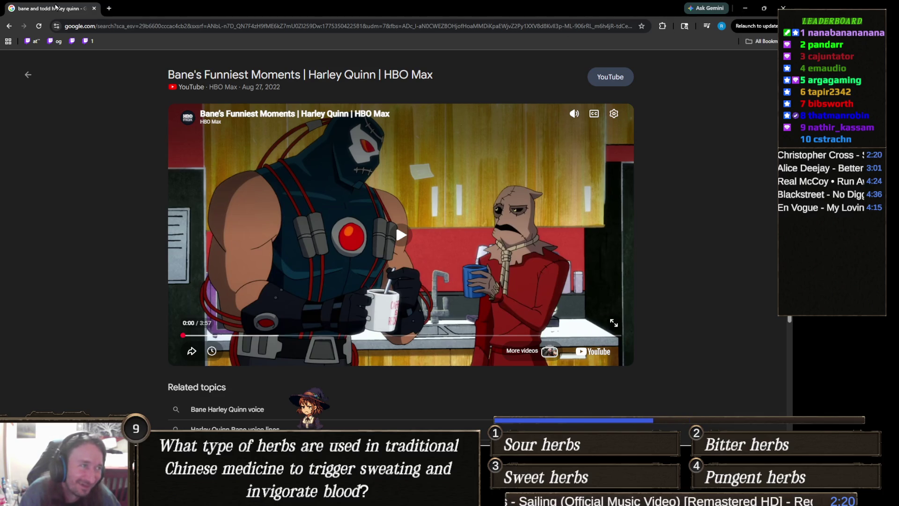
pyautogui.moveTo(56, 7); pyautogui.dragTo(89, 15)
pyautogui.hotkey('alt', 'Tab')
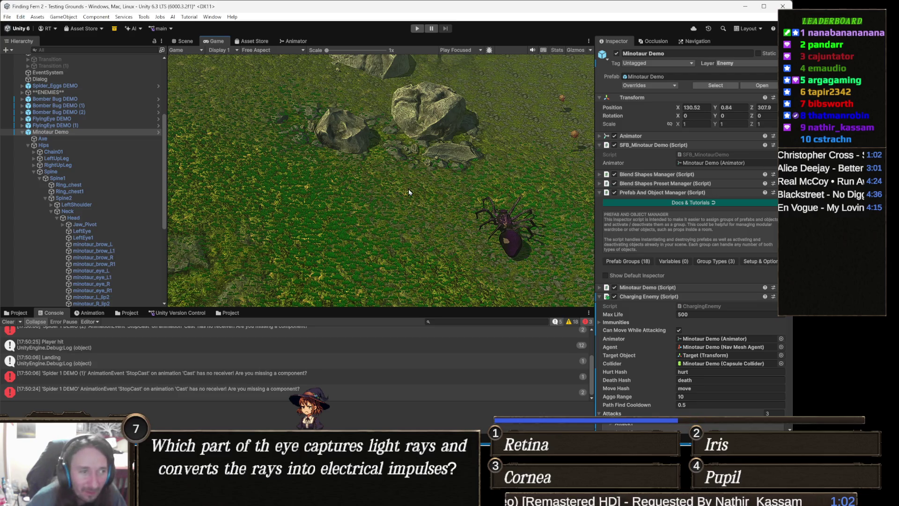
# Enter play mode to watch the spiders and small enemies in the Game view
pyautogui.click(417, 28)
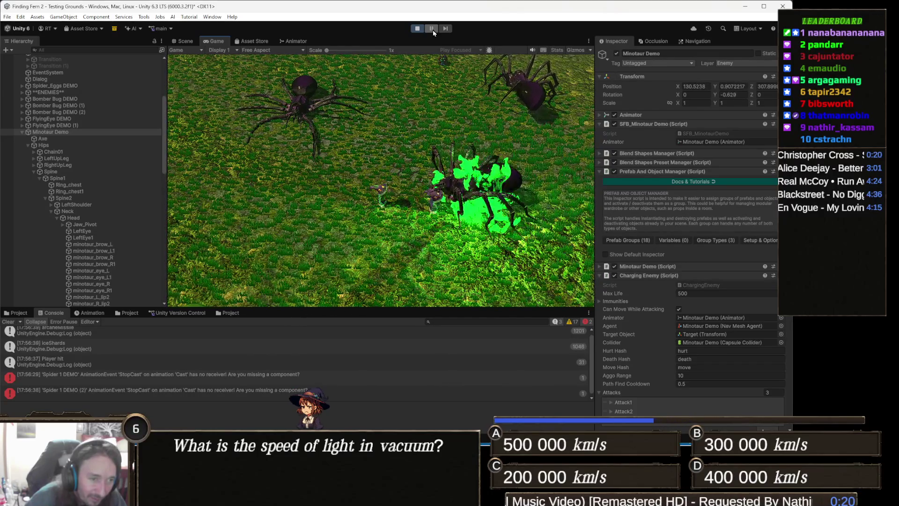
pyautogui.click(431, 29)
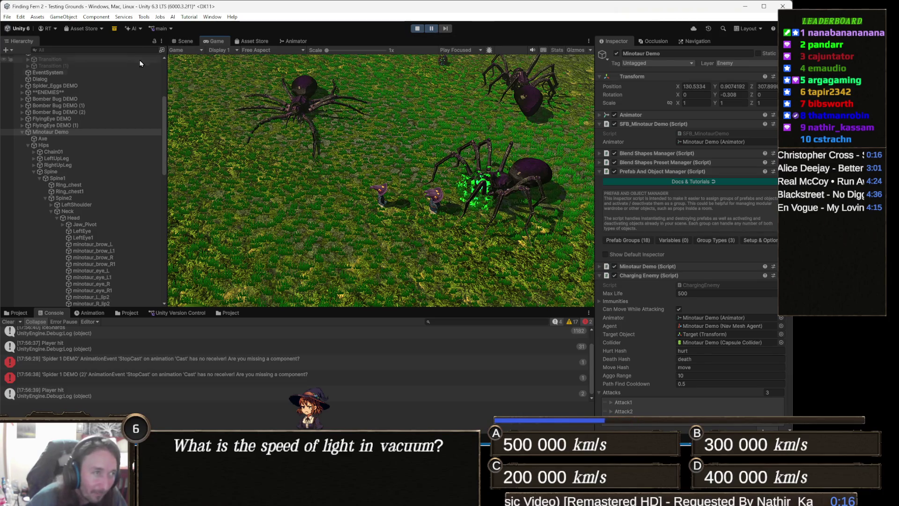
pyautogui.click(184, 42)
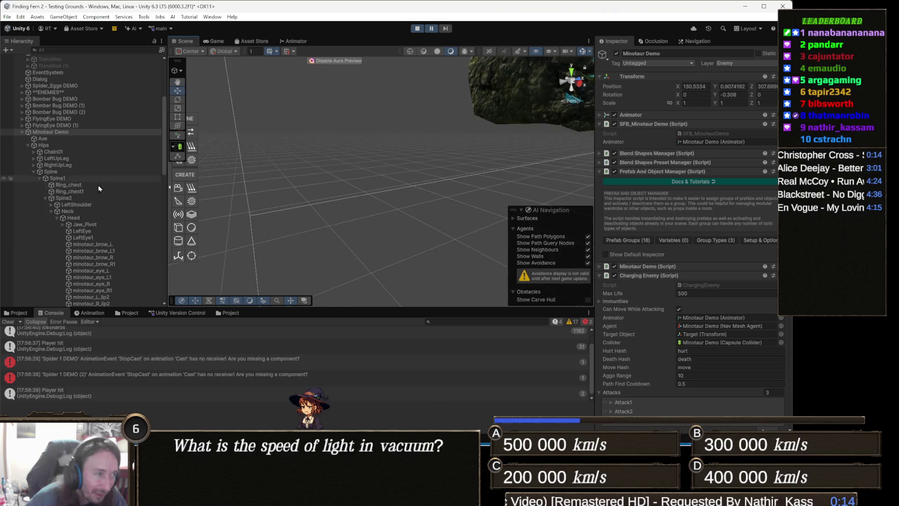
pyautogui.doubleClick(88, 105)
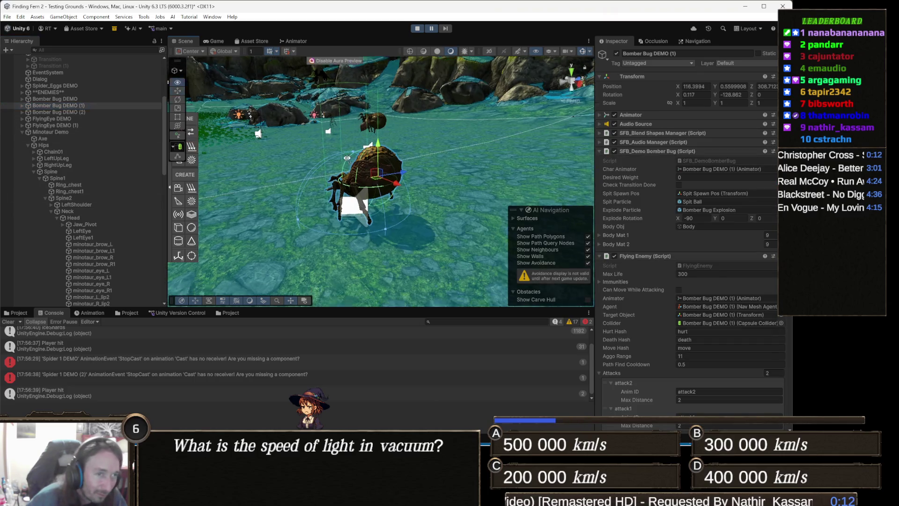
pyautogui.moveTo(363, 197)
pyautogui.mouseDown()
pyautogui.moveTo(311, 144)
pyautogui.moveTo(473, 184)
pyautogui.moveTo(374, 163)
pyautogui.moveTo(346, 184)
pyautogui.mouseUp()
pyautogui.scroll(5, 312, 143)
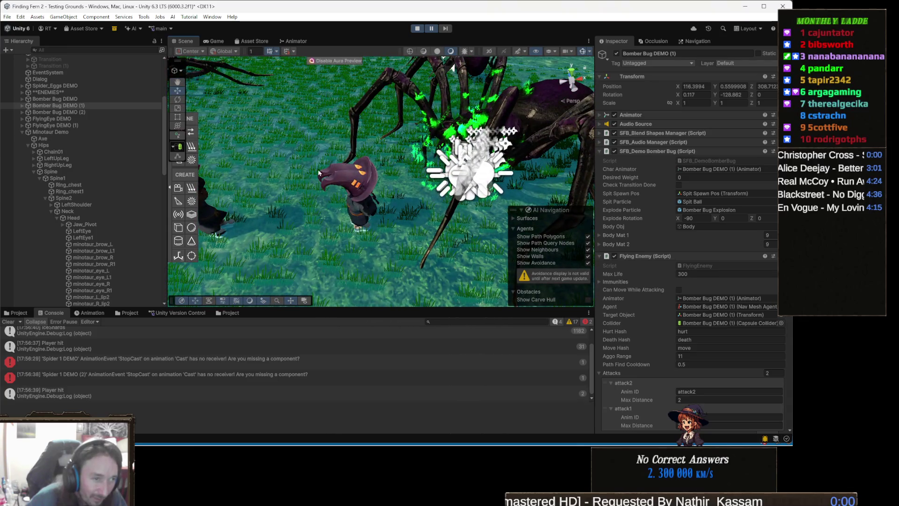
pyautogui.click(351, 188)
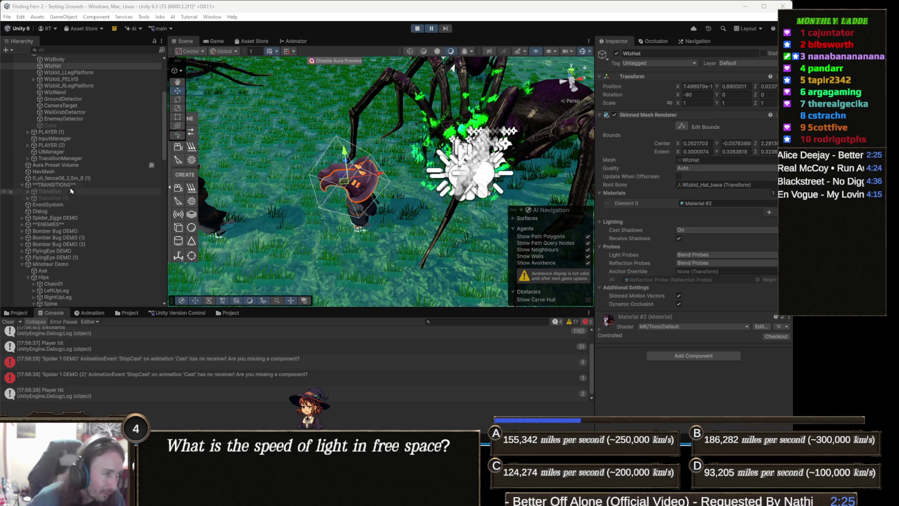
pyautogui.scroll(4, 112, 197)
pyautogui.scroll(3, 113, 197)
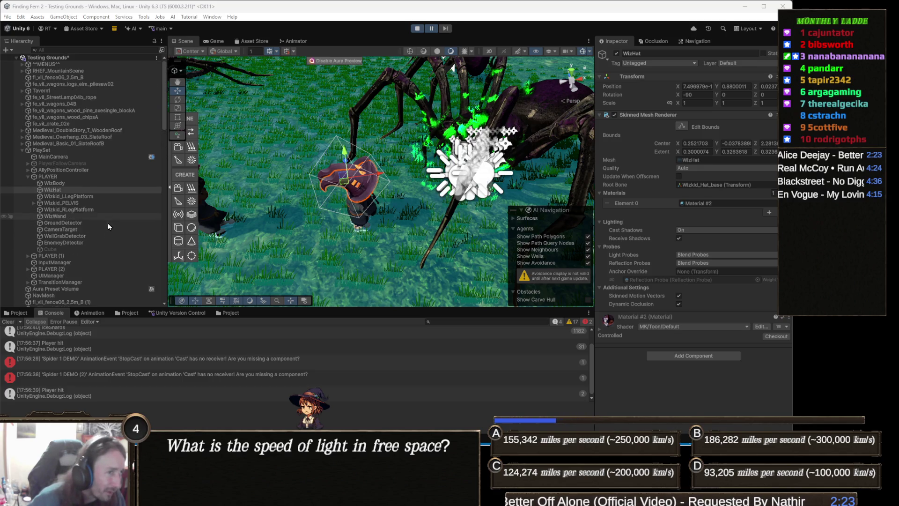
# Show the PLAYER's Animator on New Layer's Combat states, Attack1–Attack6
pyautogui.click(78, 177)
pyautogui.click(301, 43)
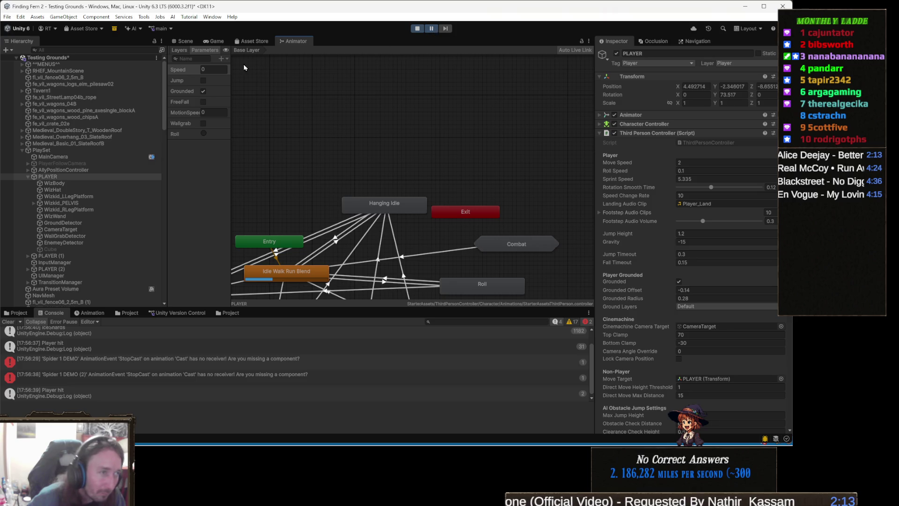
pyautogui.click(179, 51)
pyautogui.click(195, 89)
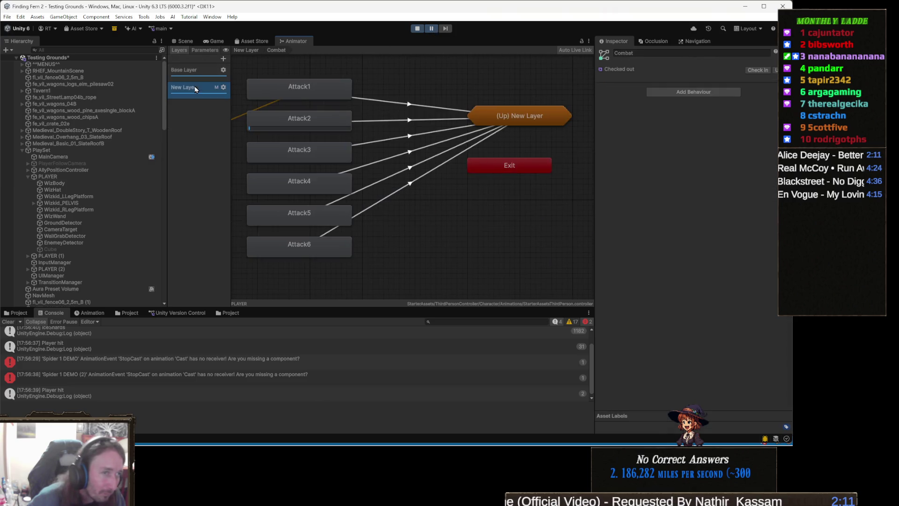
pyautogui.press('a')
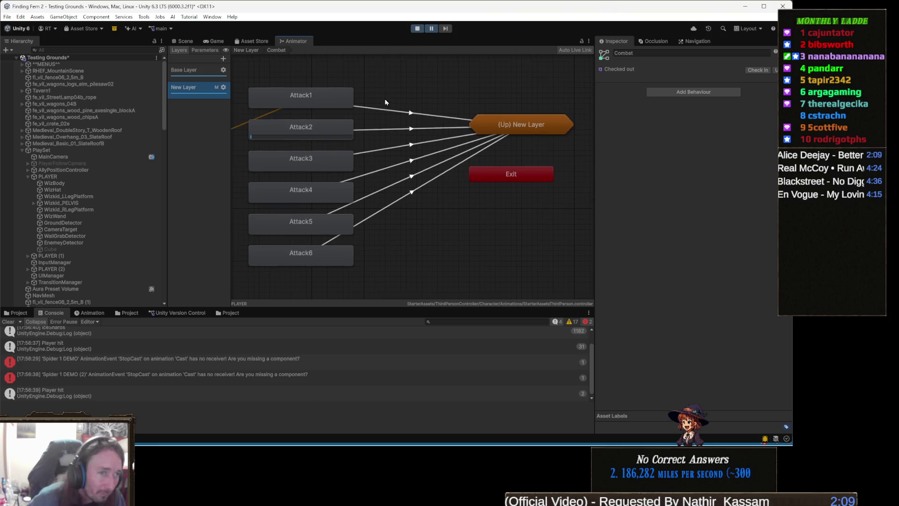
# Dock the Animator graph above the running Game view
pyautogui.click(431, 29)
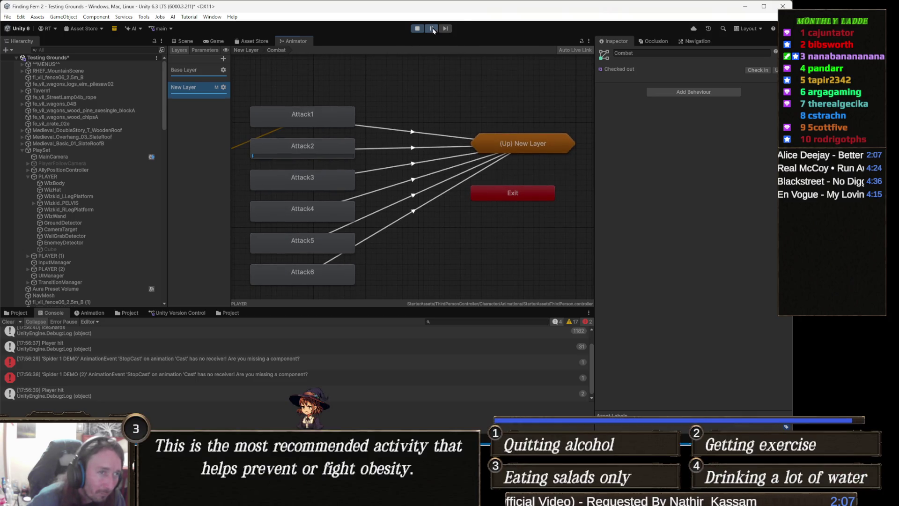
pyautogui.click(290, 41)
pyautogui.moveTo(290, 41)
pyautogui.mouseDown()
pyautogui.moveTo(289, 125)
pyautogui.moveTo(297, 111)
pyautogui.mouseUp()
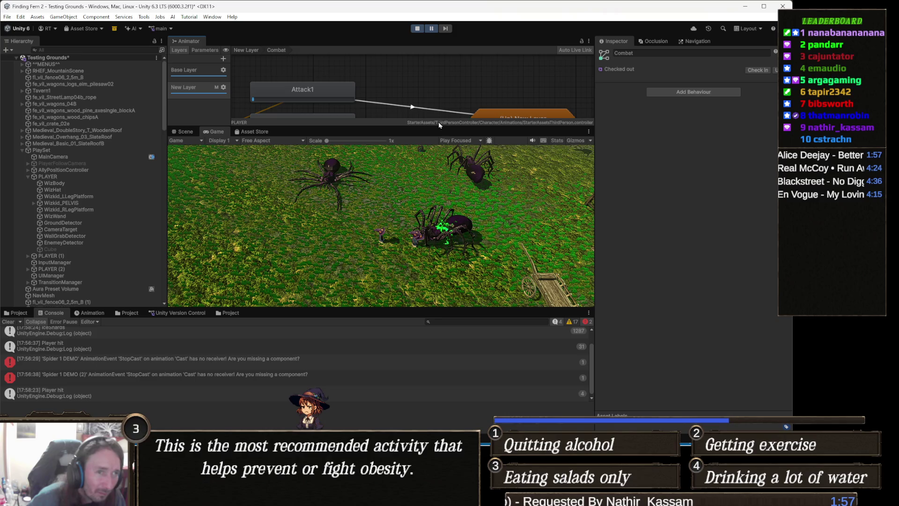
# Float the Animator as its own window, slightly taller and moved higher
pyautogui.moveTo(194, 44)
pyautogui.mouseDown()
pyautogui.moveTo(211, 206)
pyautogui.moveTo(334, 182)
pyautogui.moveTo(236, 199)
pyautogui.moveTo(338, 210)
pyautogui.mouseUp()
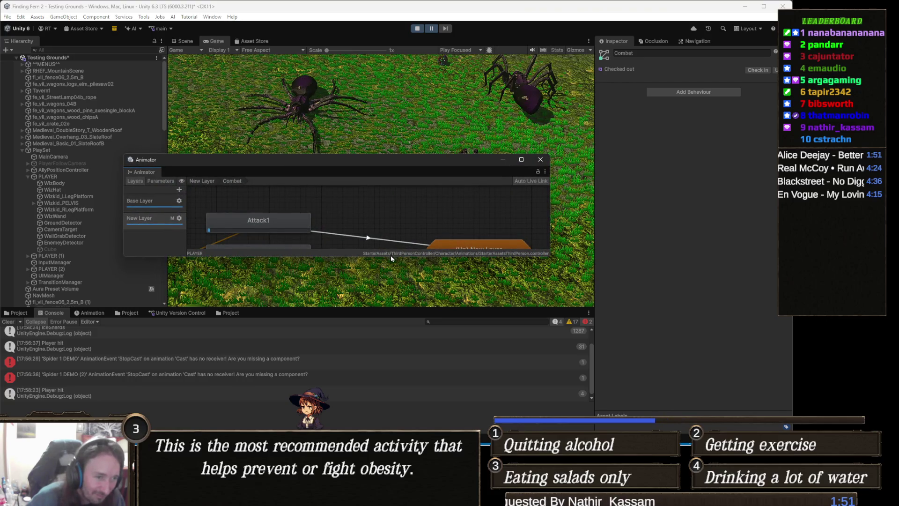
pyautogui.moveTo(391, 255); pyautogui.dragTo(393, 398)
pyautogui.moveTo(424, 160); pyautogui.dragTo(434, 139)
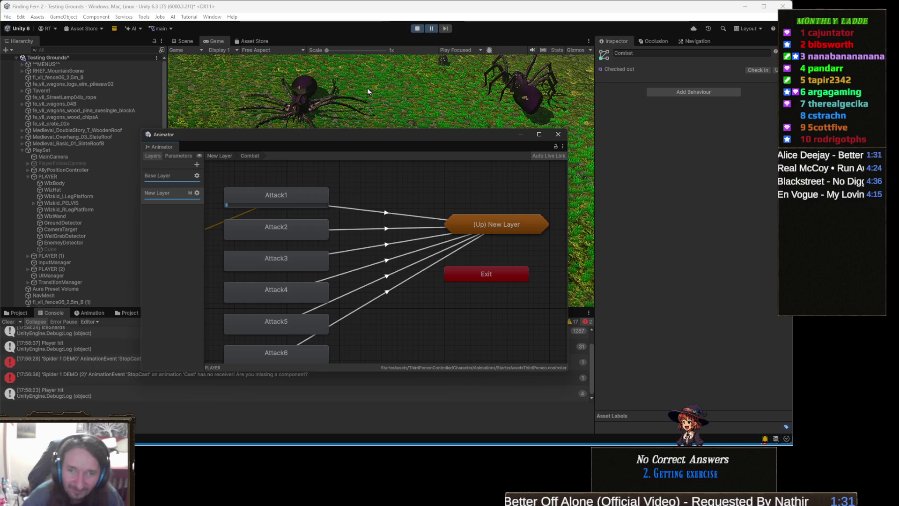
# Resume and pause the game, inspect the Attack2 state, then stop play mode
pyautogui.click(431, 28)
pyautogui.click(431, 29)
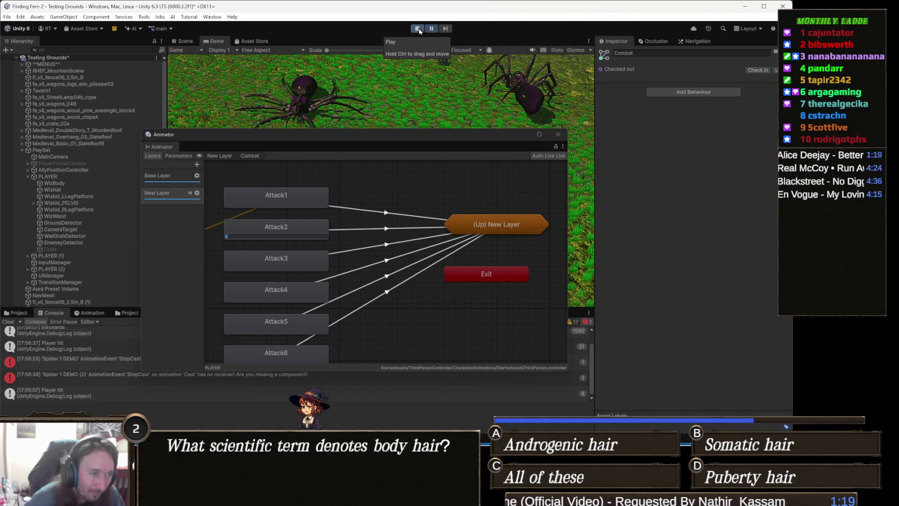
pyautogui.click(287, 235)
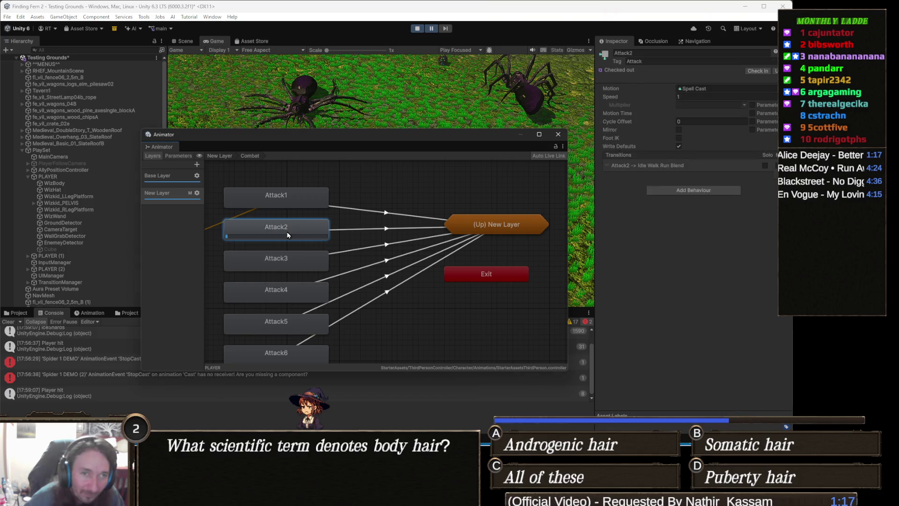
pyautogui.click(414, 29)
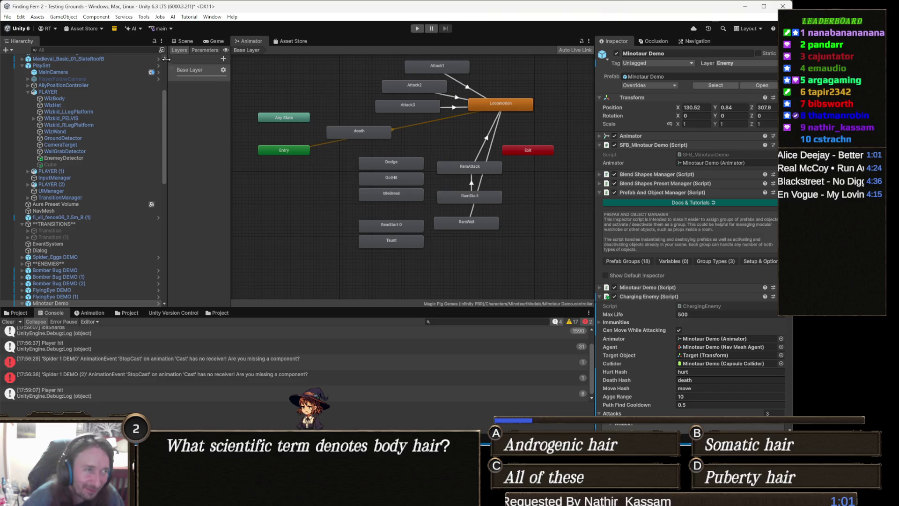
pyautogui.click(183, 41)
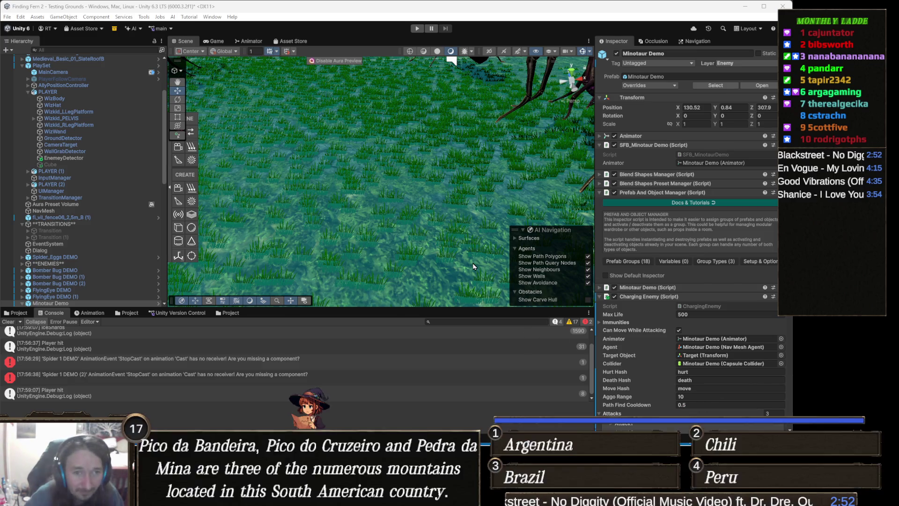
# Orbit the Scene view up toward the spiders, then bring Claude's chat forward
pyautogui.moveTo(378, 217)
pyautogui.mouseDown()
pyautogui.moveTo(381, 202)
pyautogui.moveTo(401, 192)
pyautogui.moveTo(398, 236)
pyautogui.mouseUp()
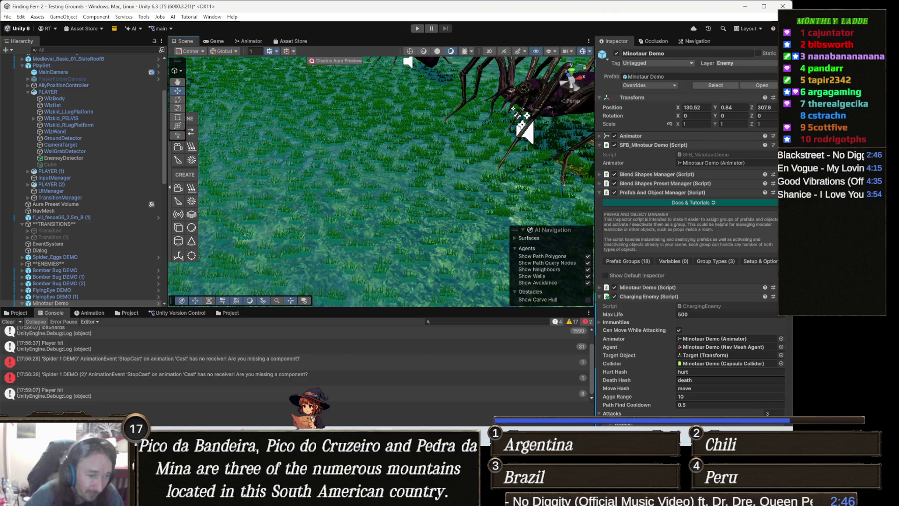
pyautogui.click(370, 394)
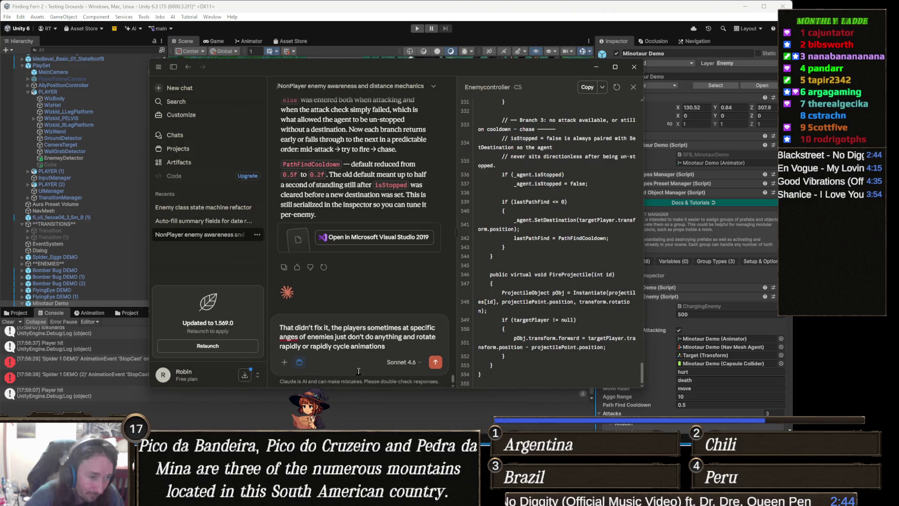
# Replace the old draft with 'It appears what is happening is the ch', then delete it
pyautogui.tripleClick(409, 350)
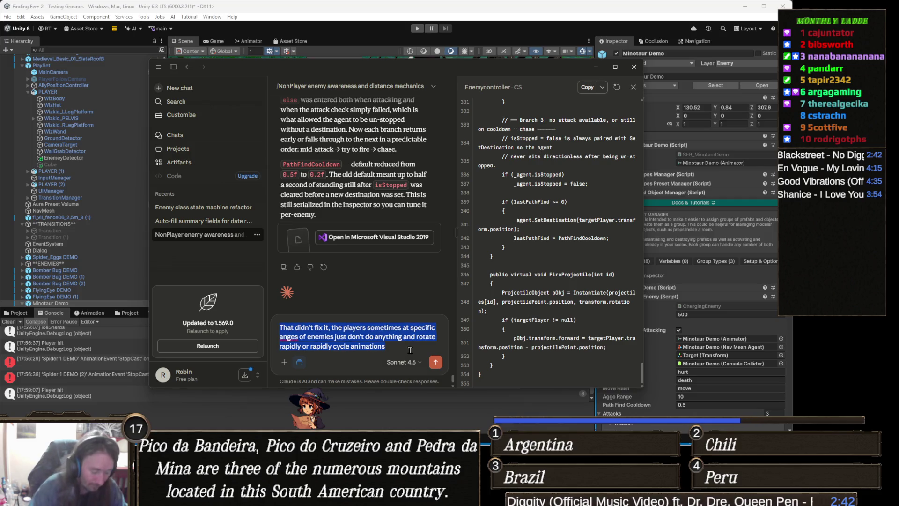
pyautogui.write('I')
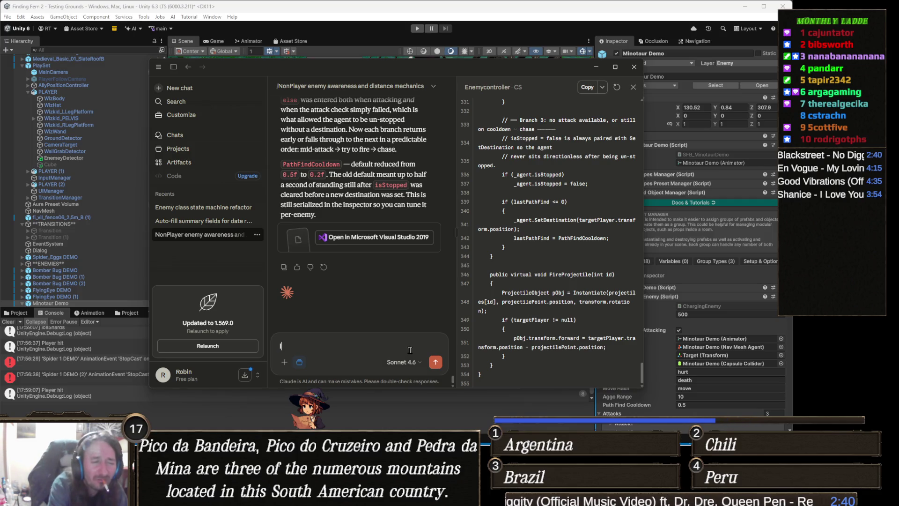
pyautogui.write('t appear')
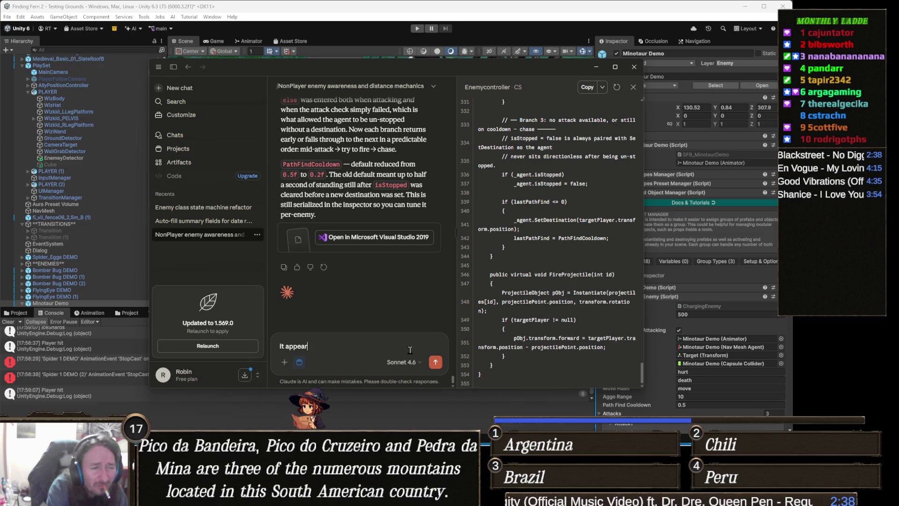
pyautogui.write('s what is hap')
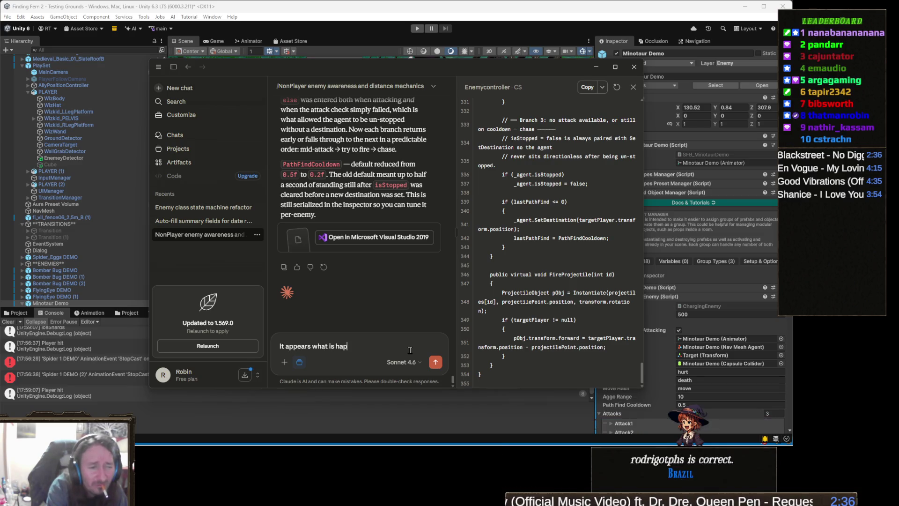
pyautogui.write('pening is the char')
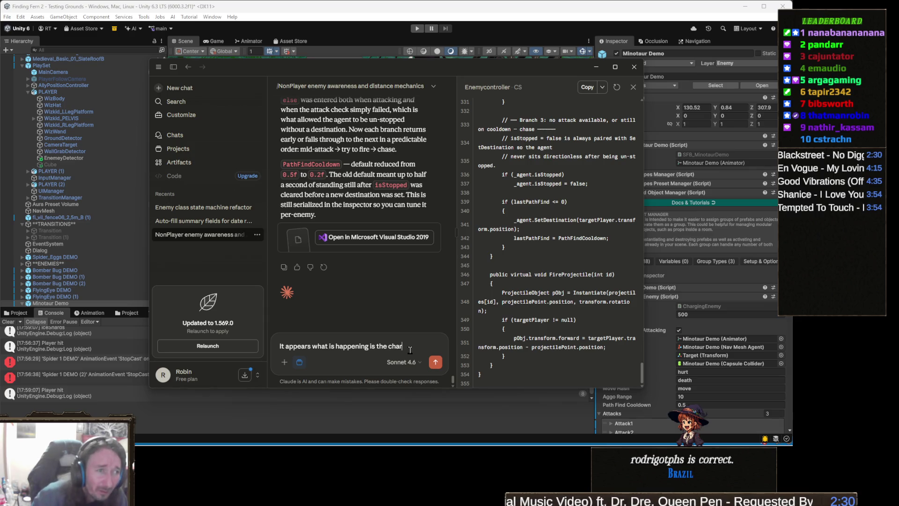
pyautogui.hotkey('ctrl', 'a')
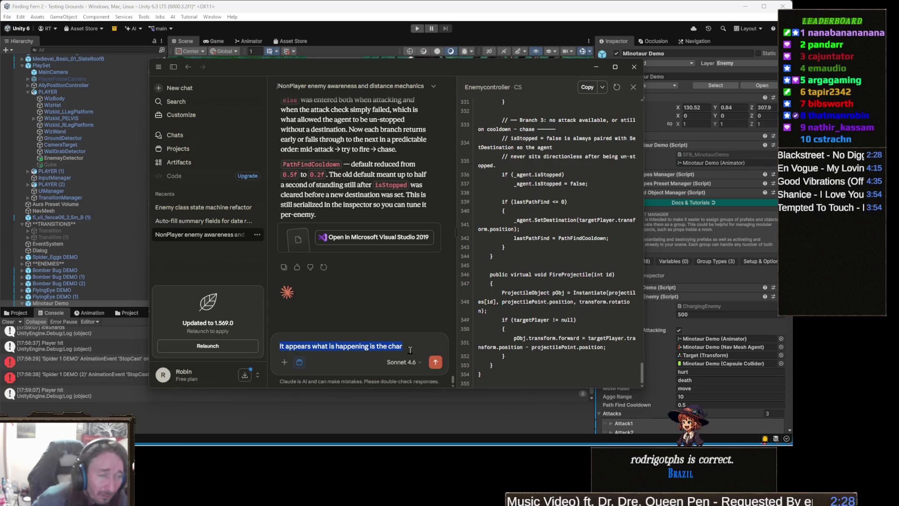
pyautogui.scroll(2, 396, 321)
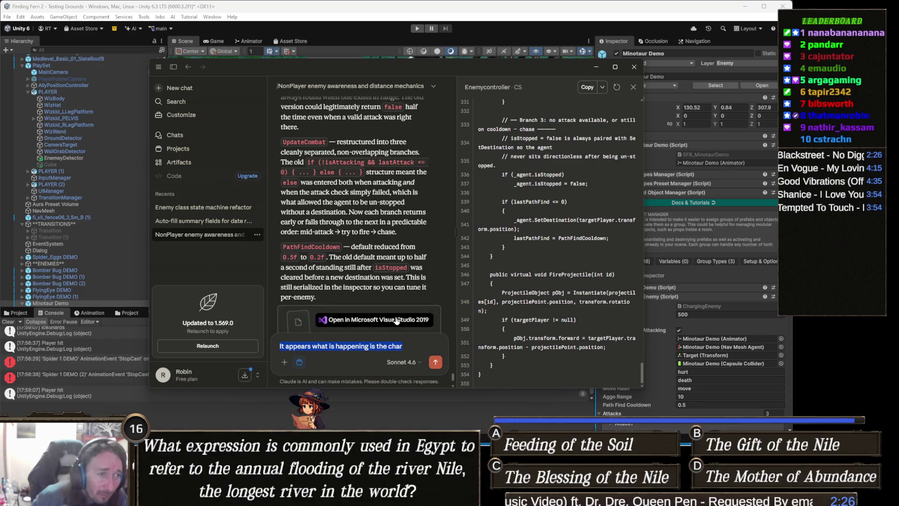
pyautogui.press('BackSpace')
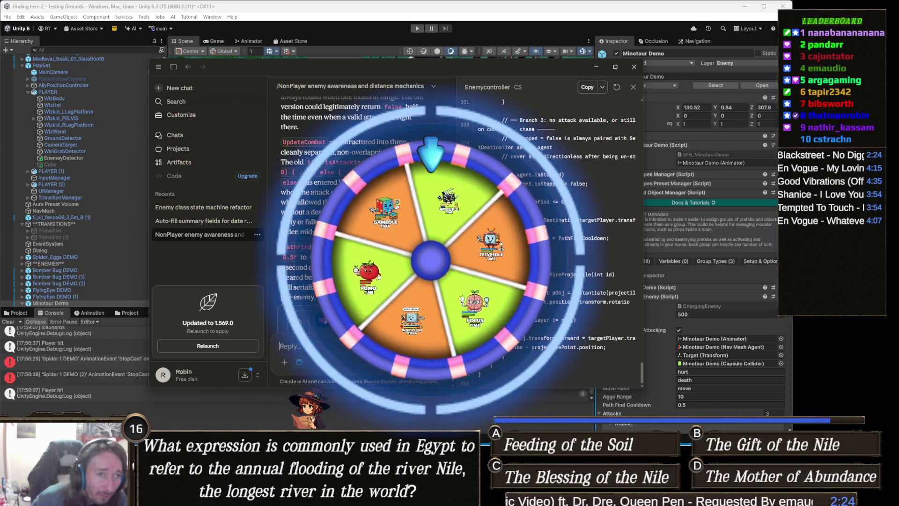
# Switch back toward Unity and bring up the window switcher
pyautogui.click(426, 402)
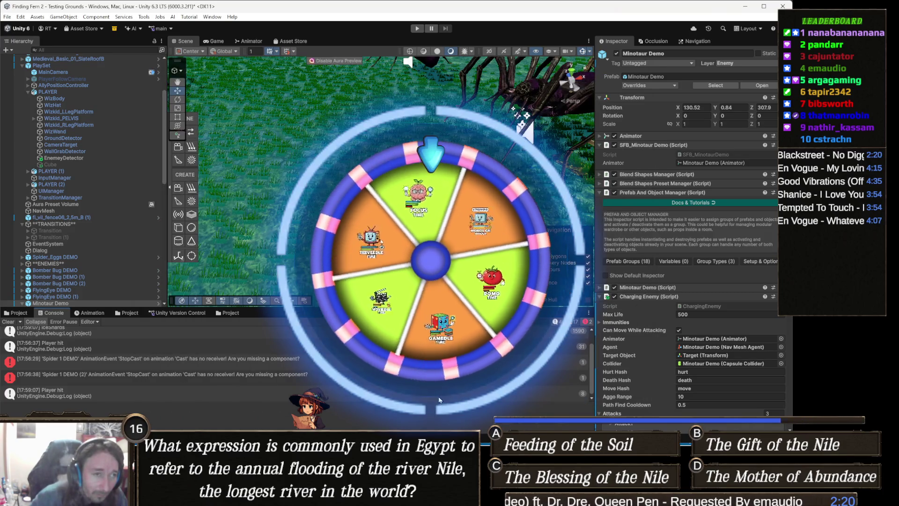
pyautogui.hotkey('alt', 'Tab')
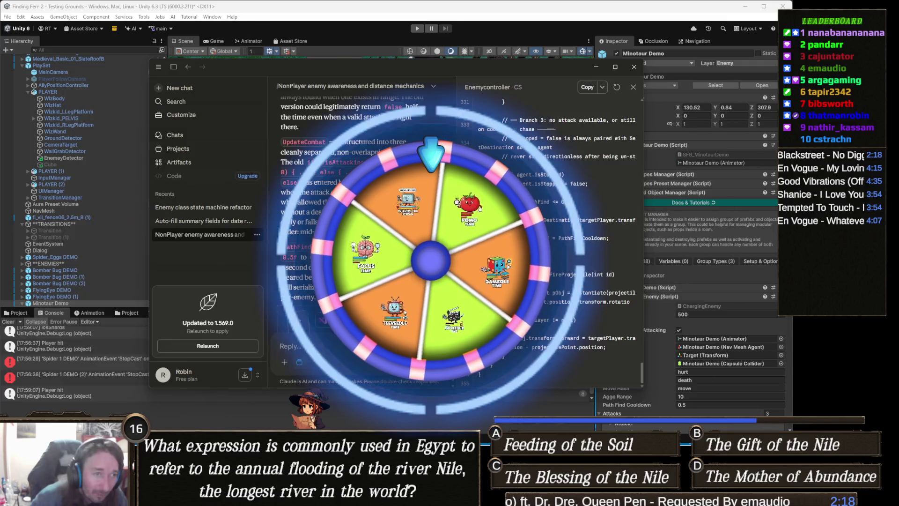
pyautogui.hotkey('alt', 'Tab')
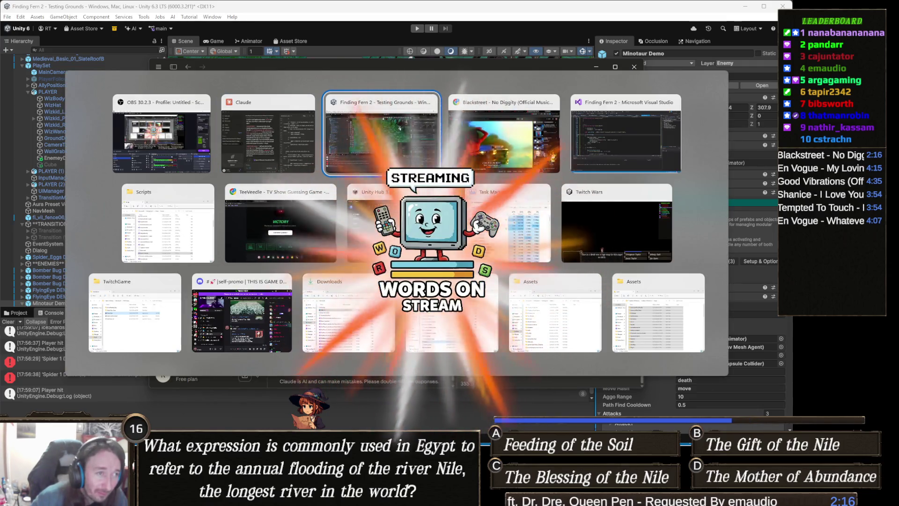
# Paste the new code above UpdateCombat in EnemyController.cs, then undo it
pyautogui.click(622, 133)
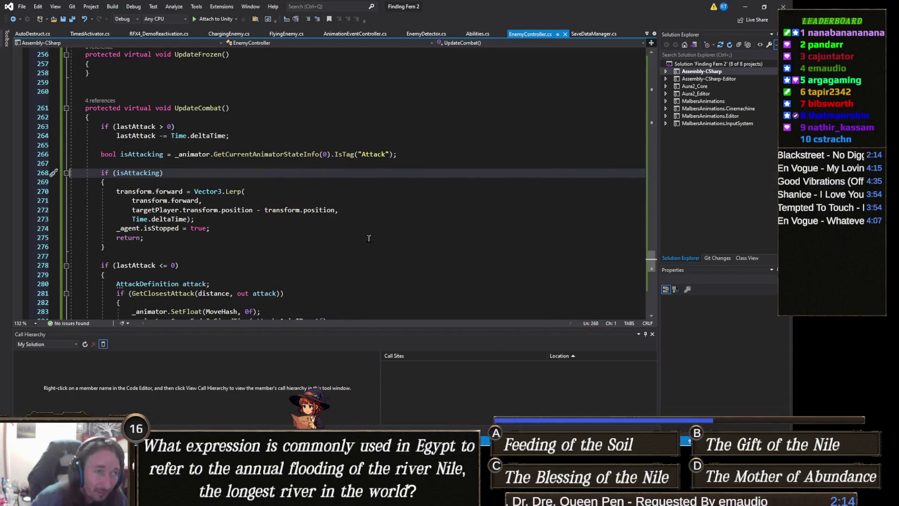
pyautogui.click(328, 255)
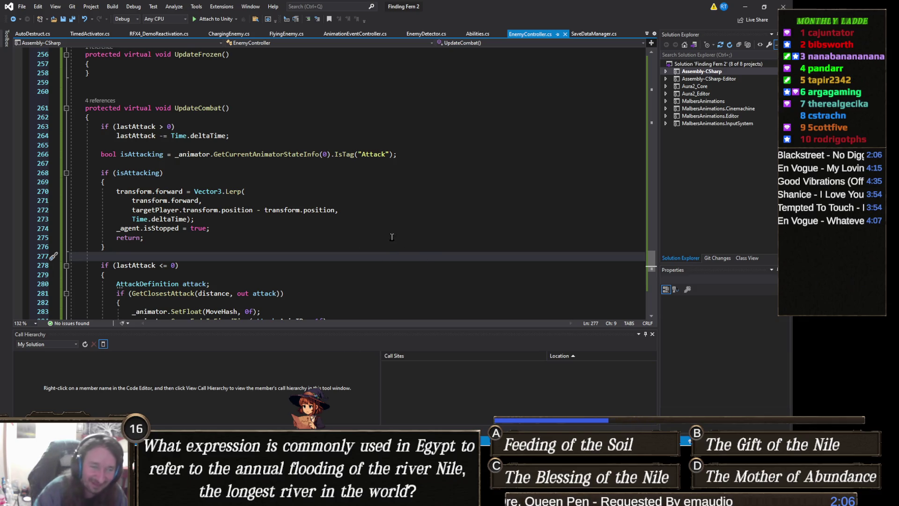
pyautogui.scroll(3, 384, 270)
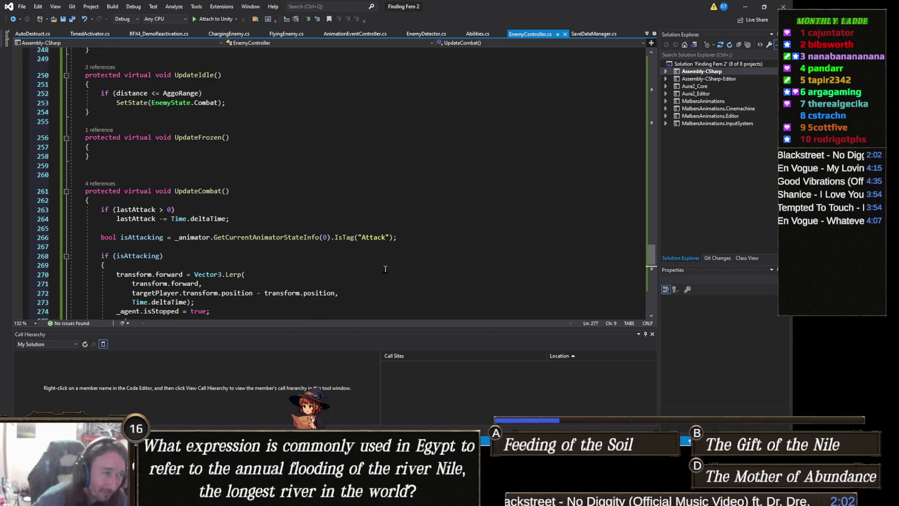
pyautogui.hotkey('ctrl', 'v')
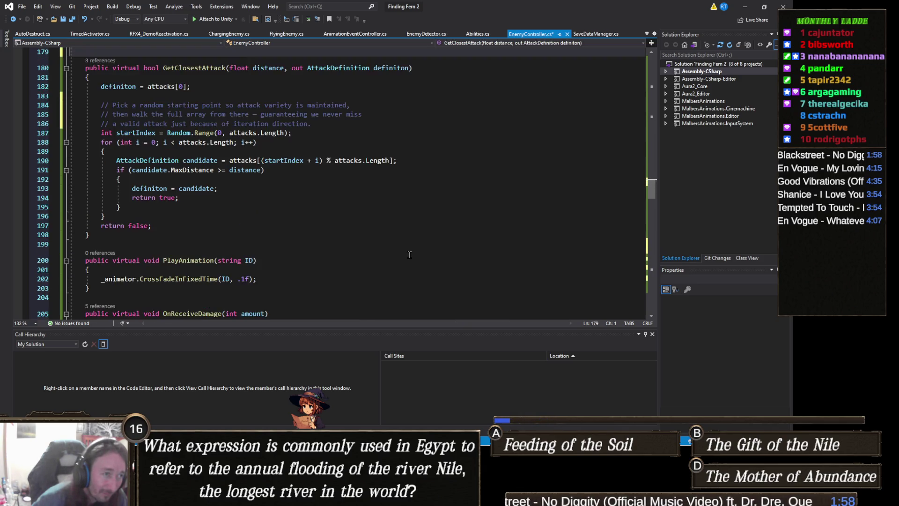
pyautogui.hotkey('ctrl', 'z')
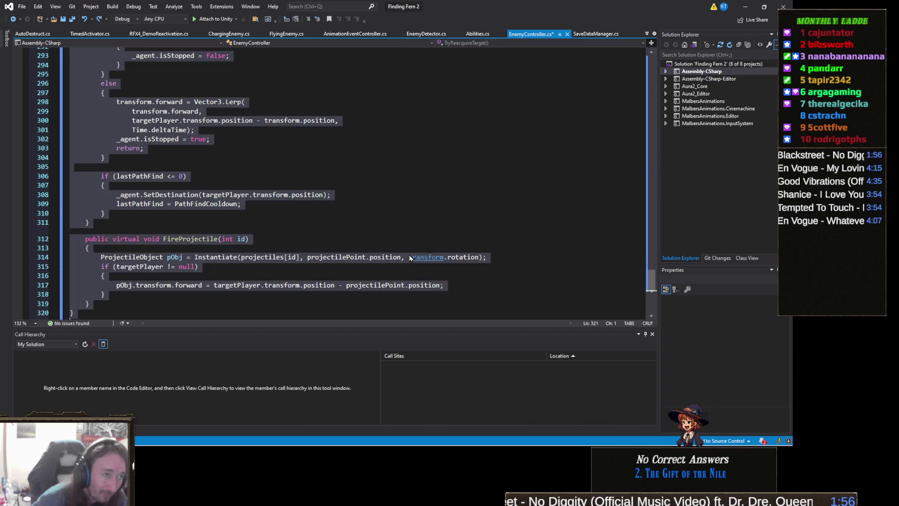
# Scroll up through the file, minimize Visual Studio and bring the TeeVeedle game forward
pyautogui.scroll(20, 410, 254)
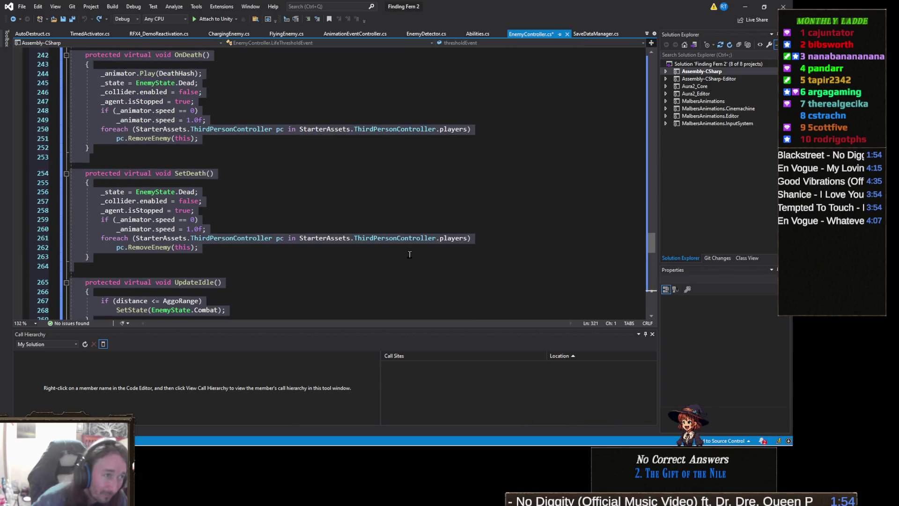
pyautogui.scroll(20, 410, 255)
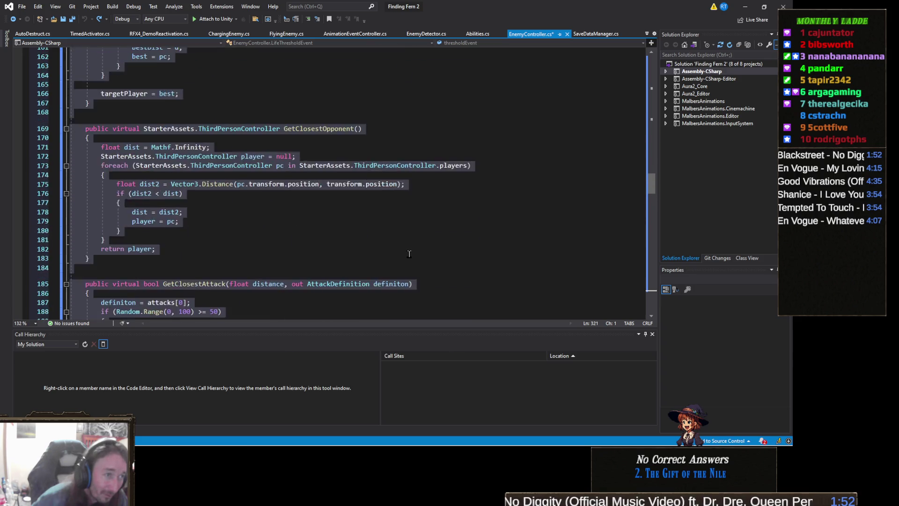
pyautogui.scroll(19, 408, 254)
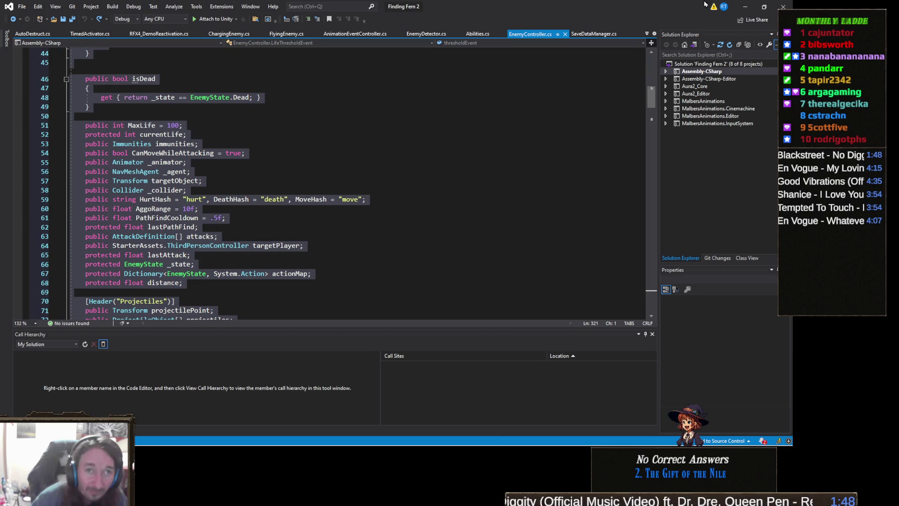
pyautogui.click(746, 8)
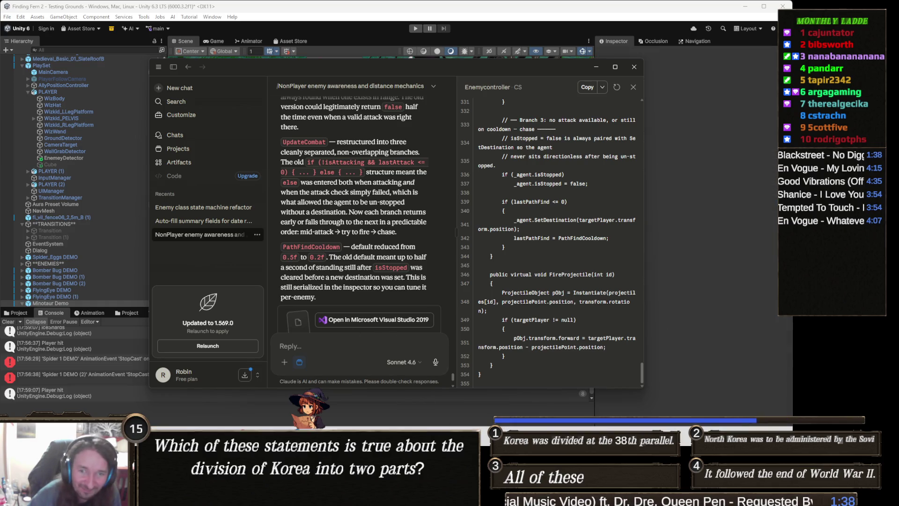
pyautogui.moveTo(293, 497)
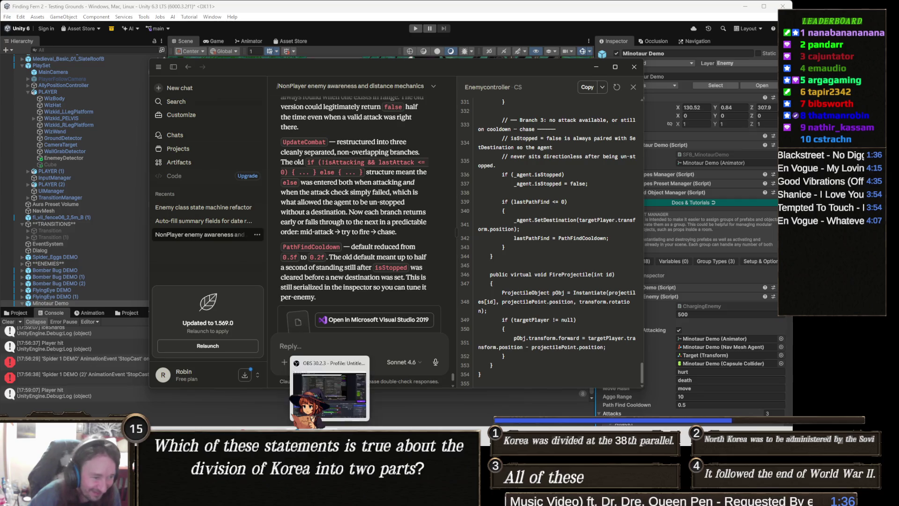
pyautogui.click(355, 398)
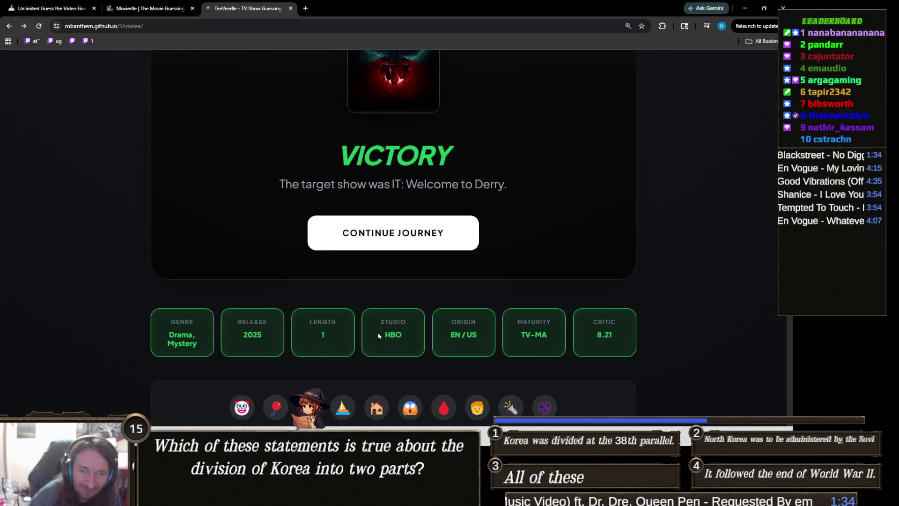
# Start a new TeeVeedle round and guess Peaky Blinders
pyautogui.click(439, 232)
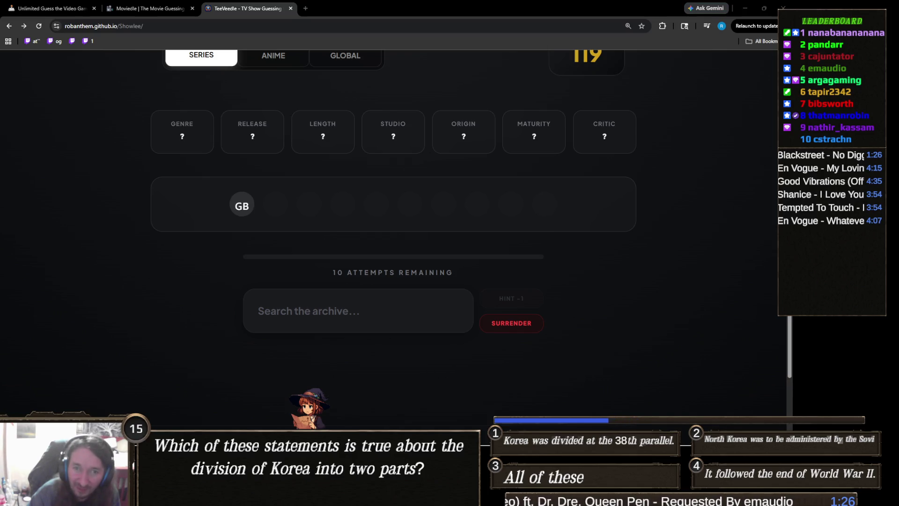
pyautogui.click(383, 296)
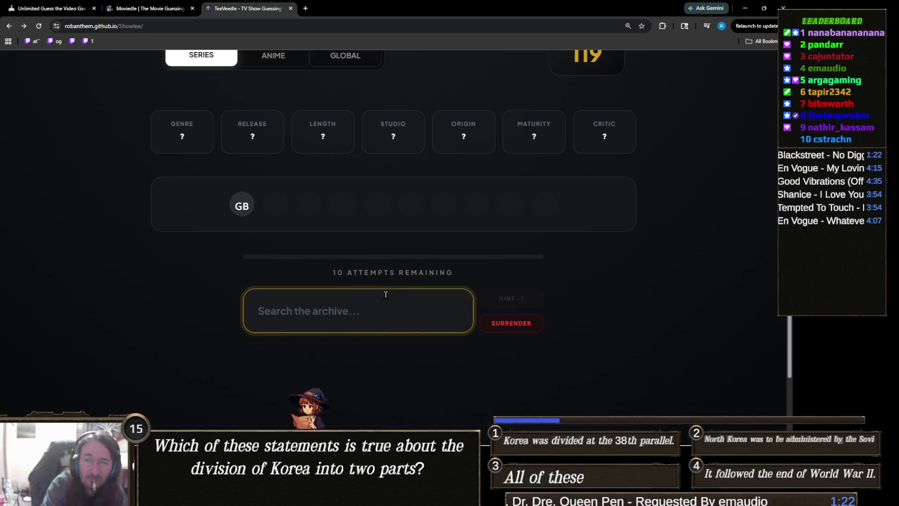
pyautogui.write('peaky')
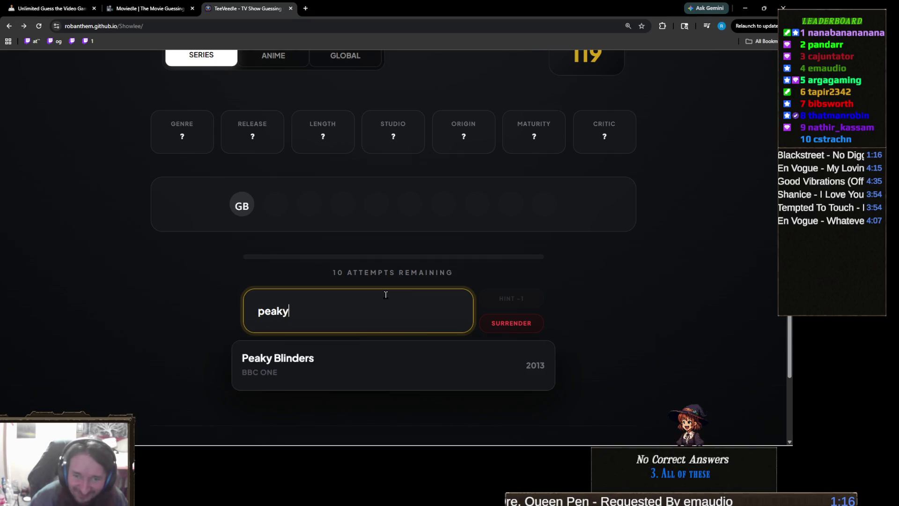
pyautogui.click(315, 361)
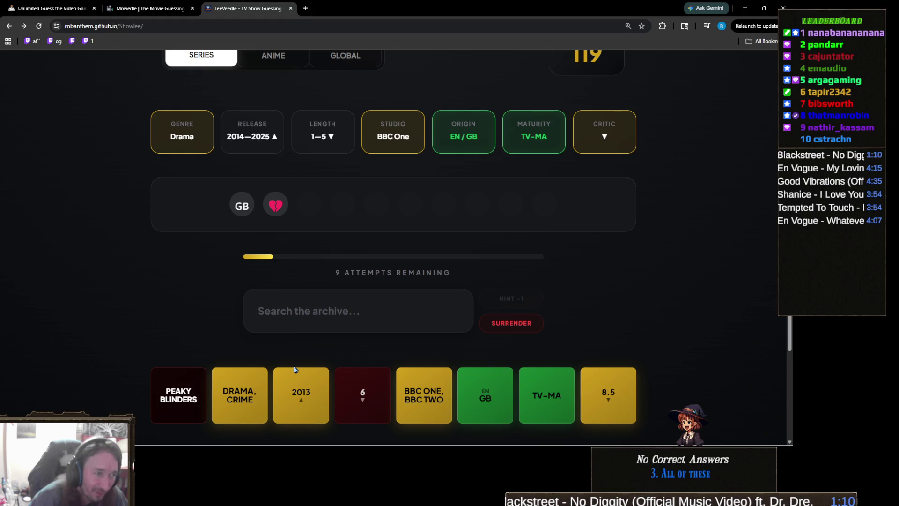
pyautogui.scroll(-2, 295, 368)
pyautogui.scroll(2, 295, 367)
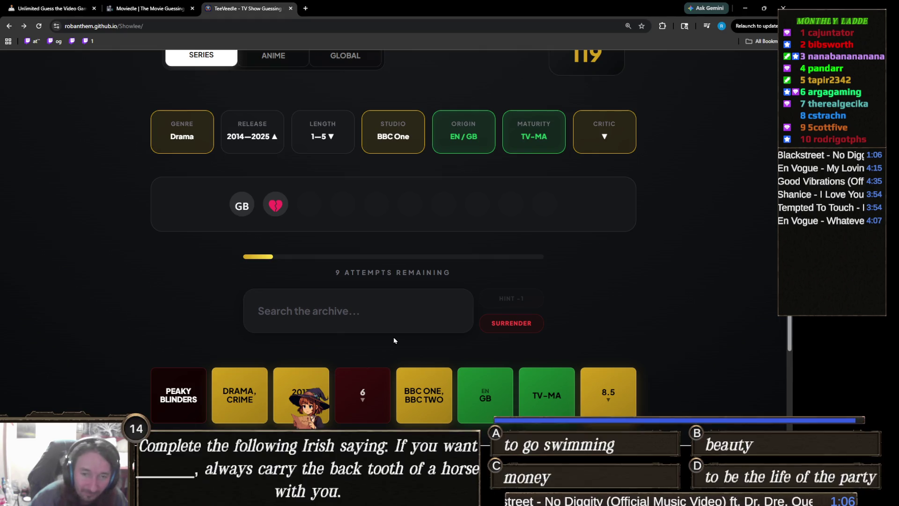
# Discard the 'portrait' search and guess Sweetpea instead, leaving 8 attempts
pyautogui.click(306, 314)
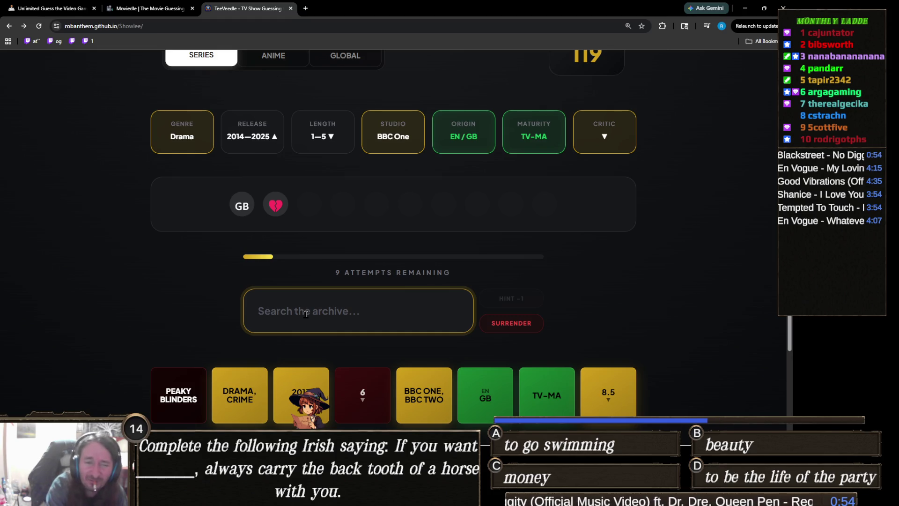
pyautogui.write('portrait')
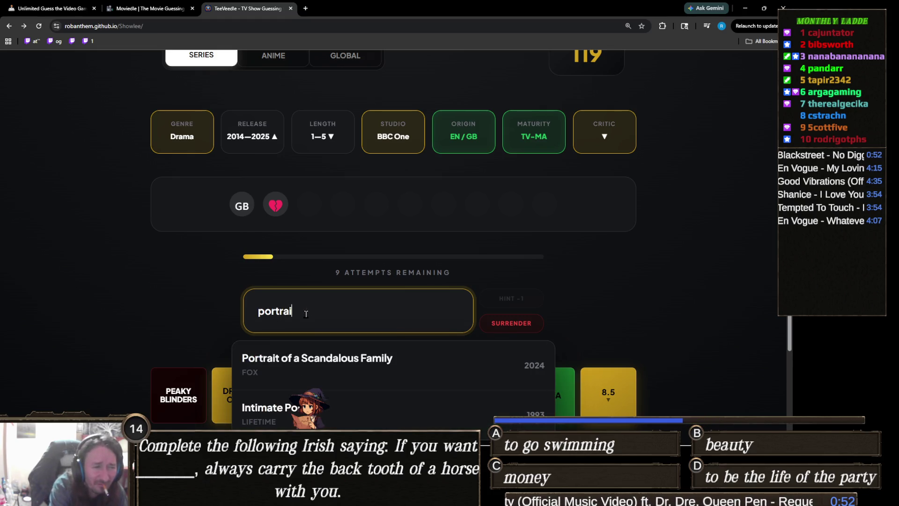
pyautogui.scroll(-2, 295, 309)
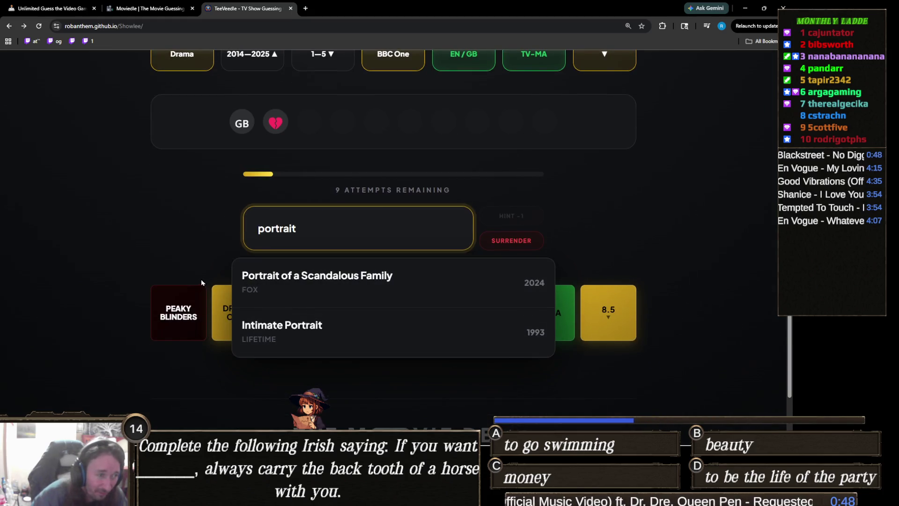
pyautogui.scroll(1, 201, 281)
pyautogui.doubleClick(305, 273)
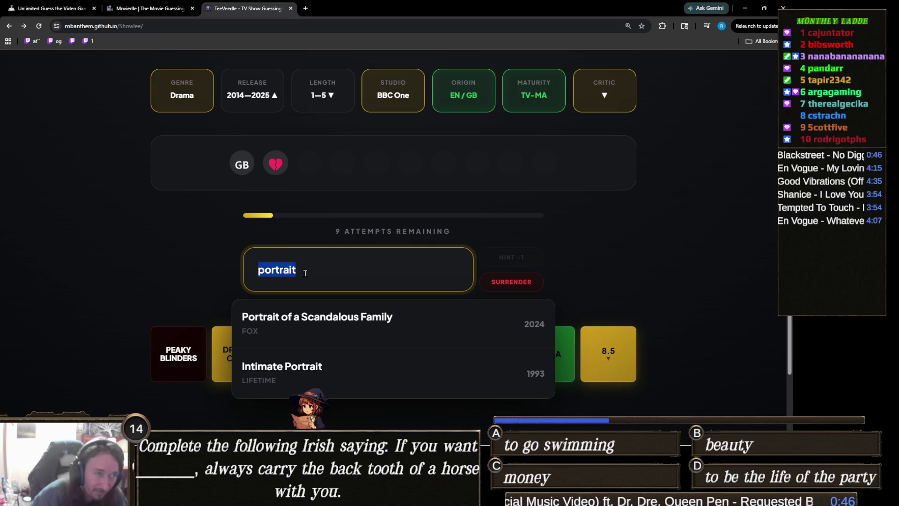
pyautogui.press('BackSpace')
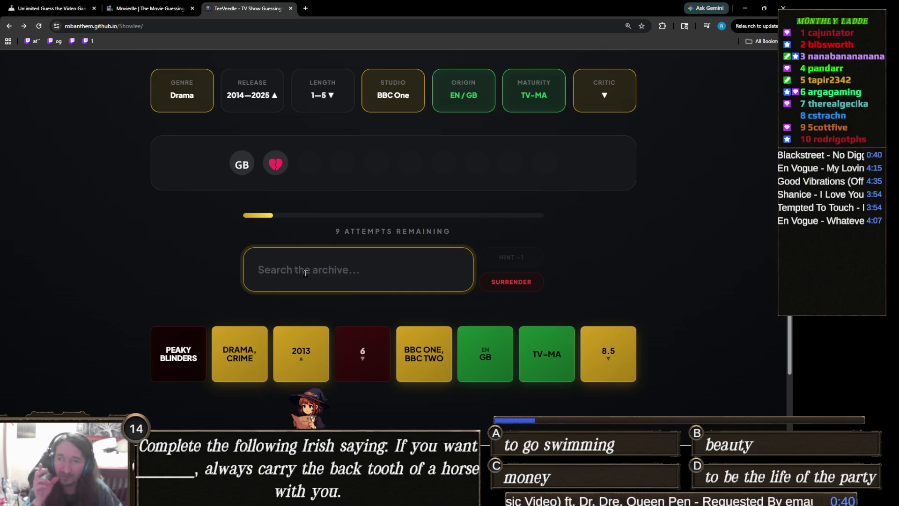
pyautogui.write('swe')
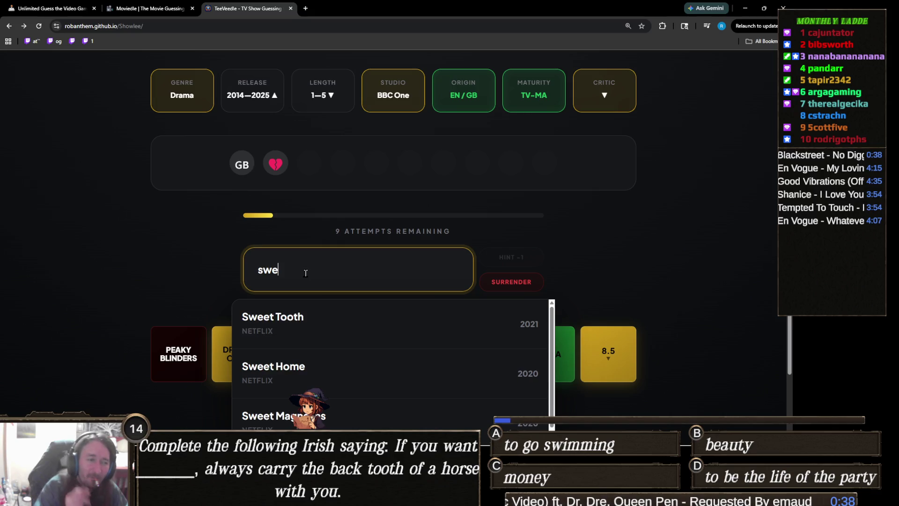
pyautogui.write('etp')
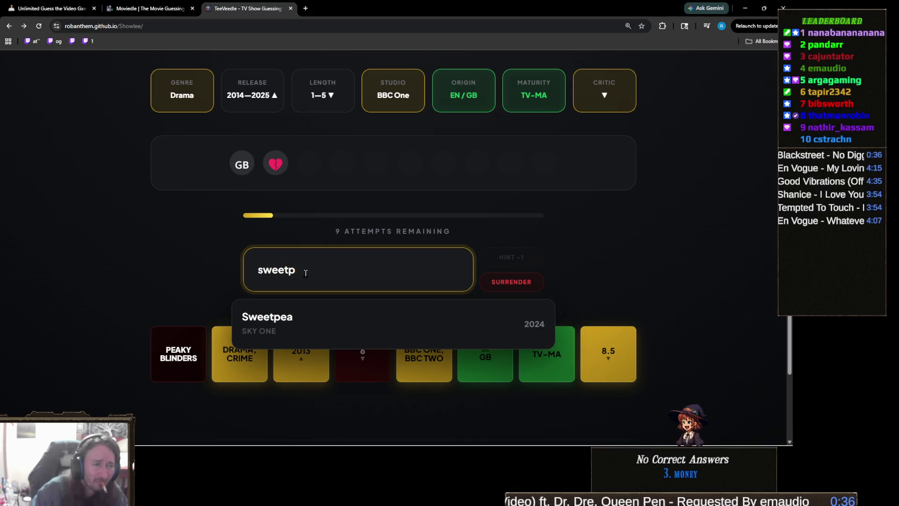
pyautogui.click(265, 326)
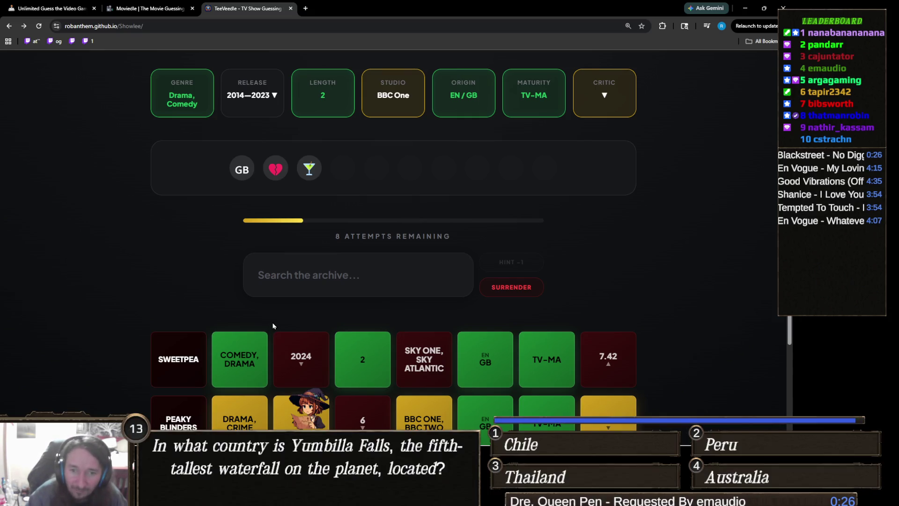
# Clear the 'downton' search and close the accidentally opened YouTube tab
pyautogui.click(349, 262)
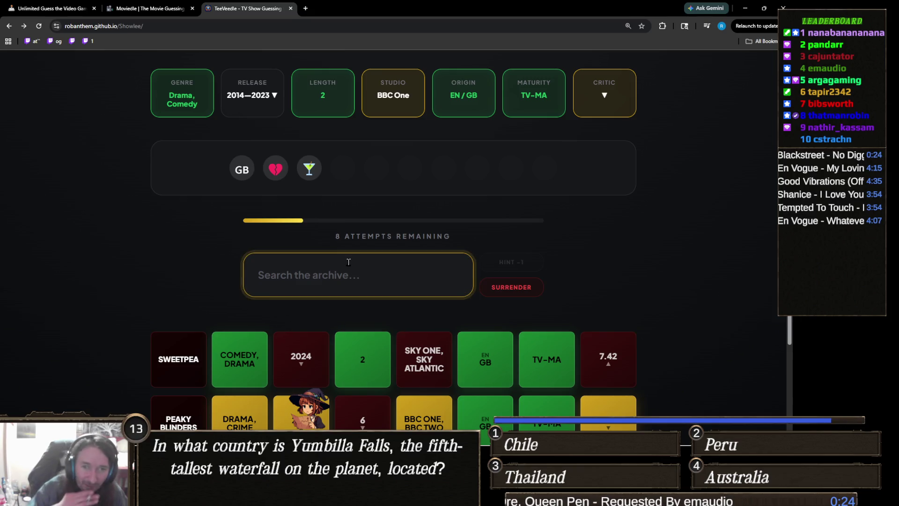
pyautogui.write('downton')
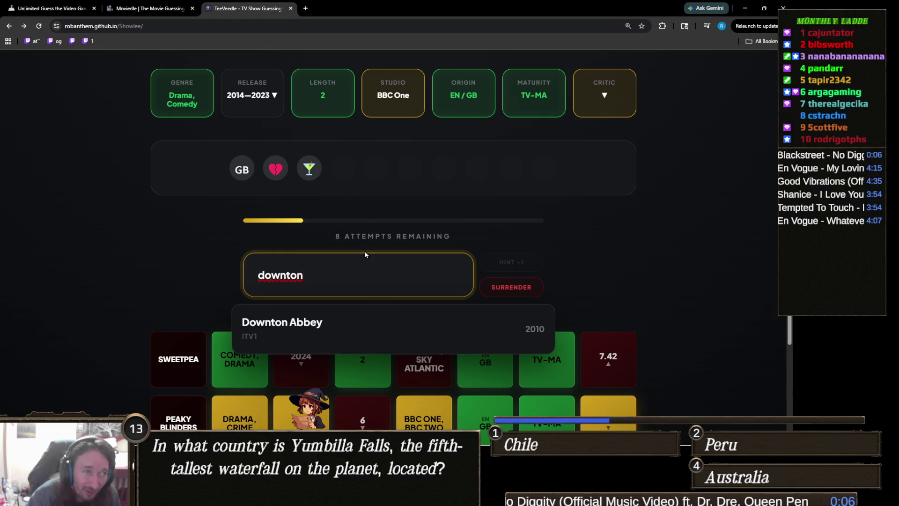
pyautogui.hotkey('ctrl', 'a')
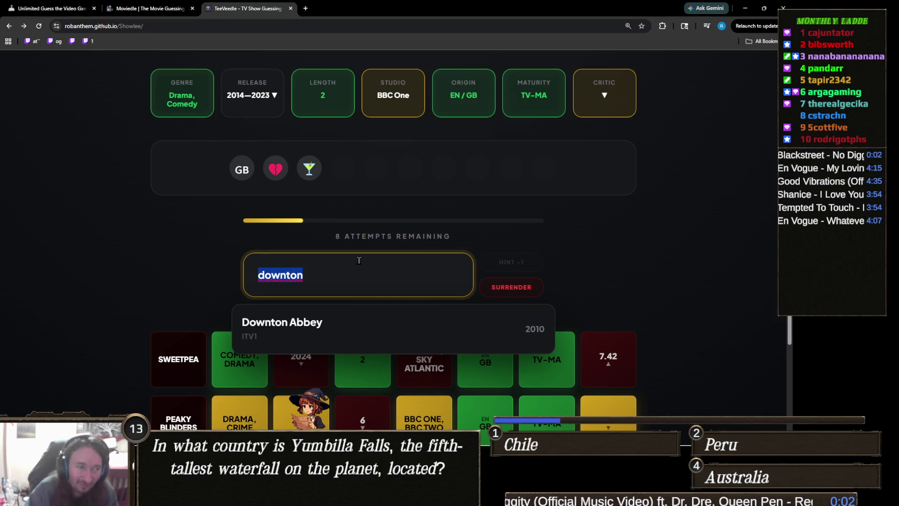
pyautogui.press('BackSpace')
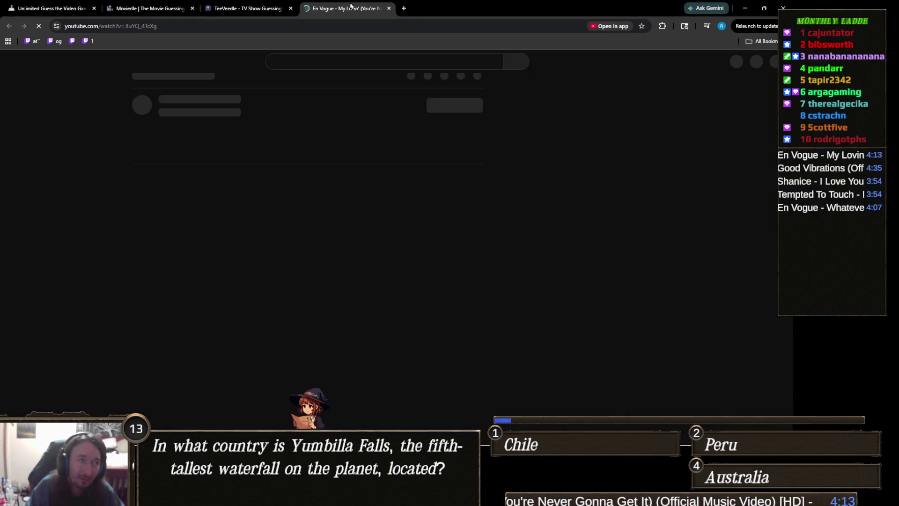
pyautogui.hotkey('ctrl', 'w')
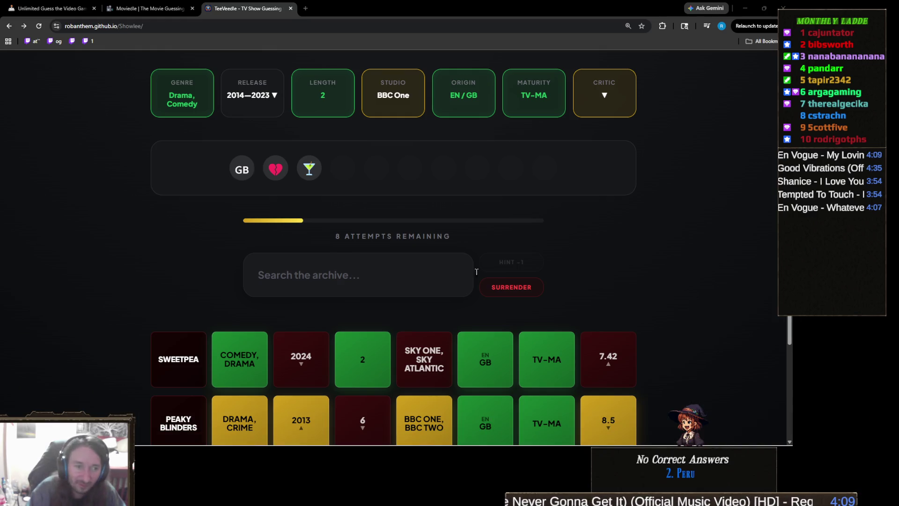
# Guess Fleabag correctly and continue to a fresh round with 10 attempts
pyautogui.click(271, 291)
pyautogui.write('fleab')
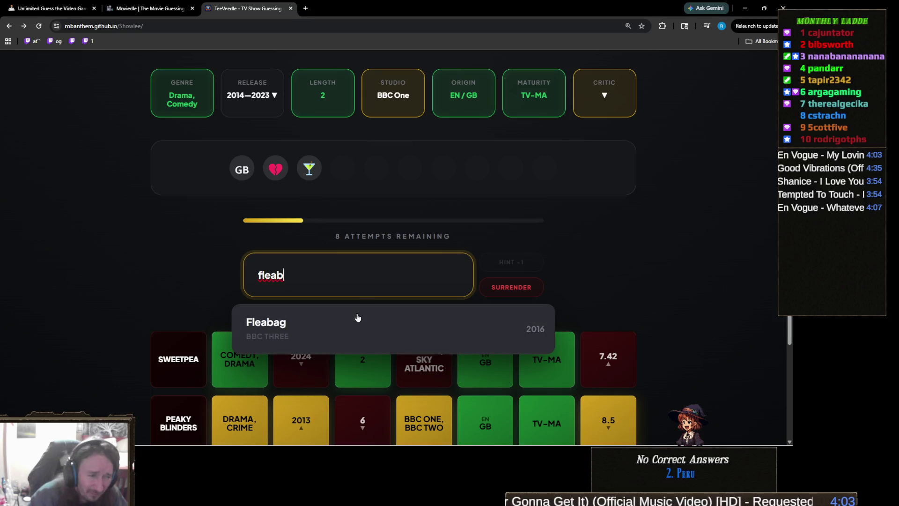
pyautogui.click(356, 317)
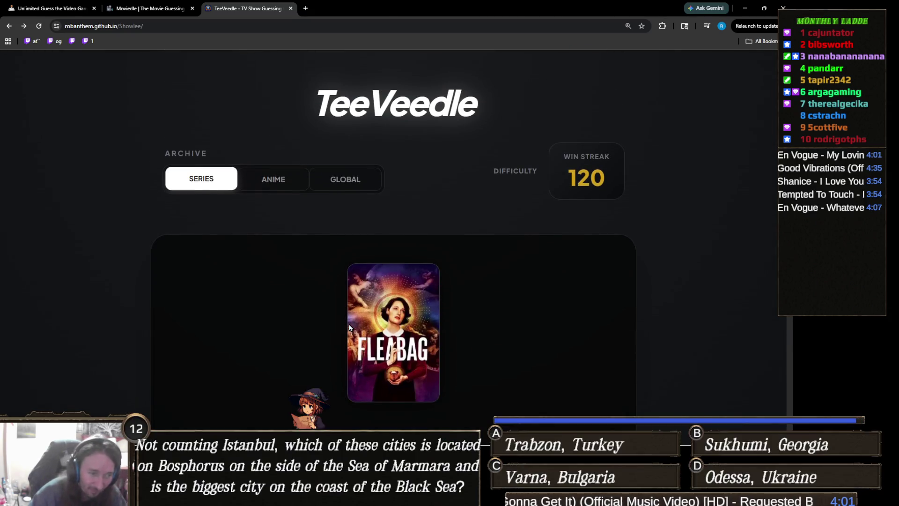
pyautogui.scroll(-4, 349, 326)
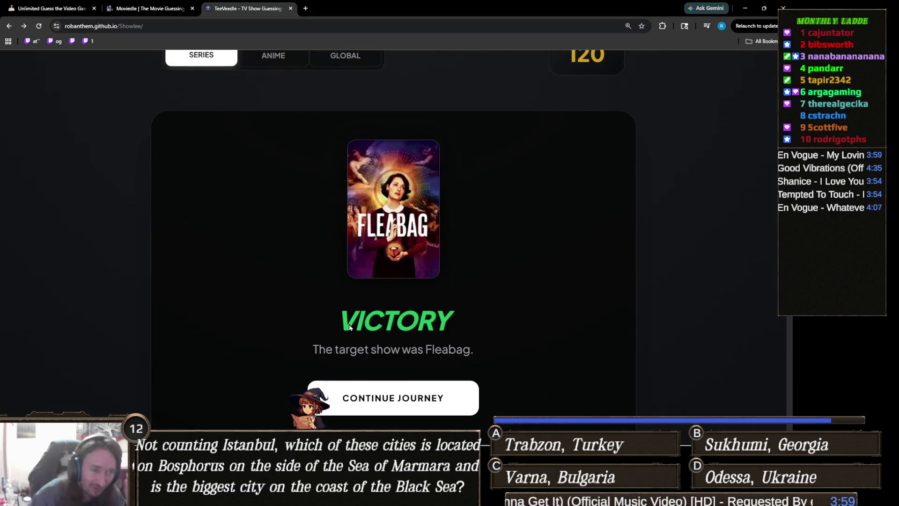
pyautogui.scroll(-3, 351, 318)
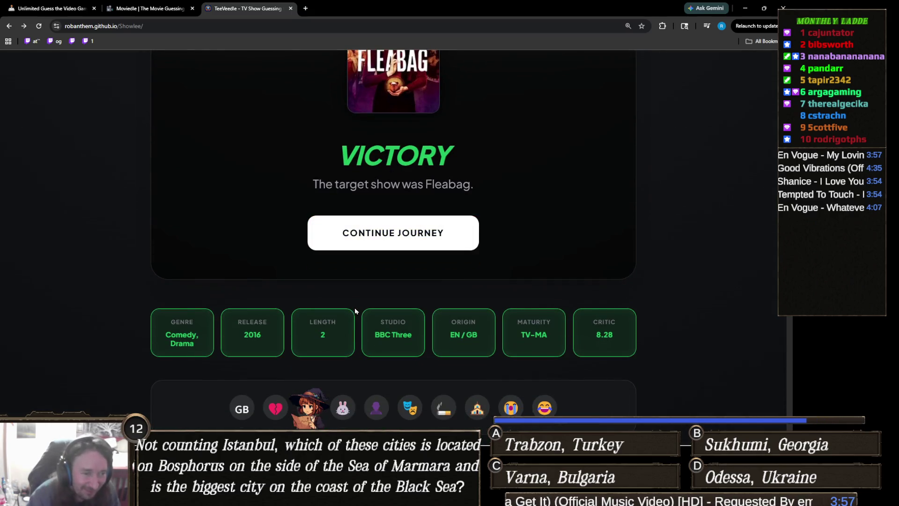
pyautogui.scroll(-1, 355, 310)
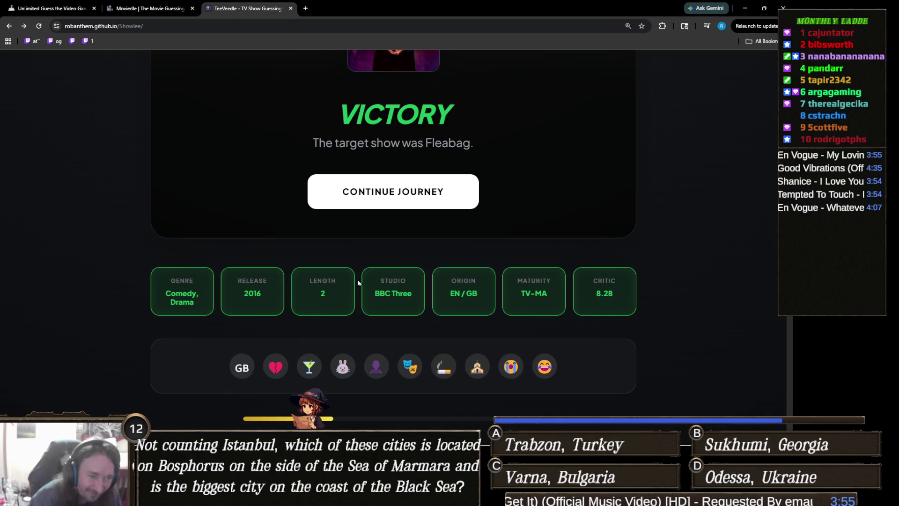
pyautogui.click(422, 192)
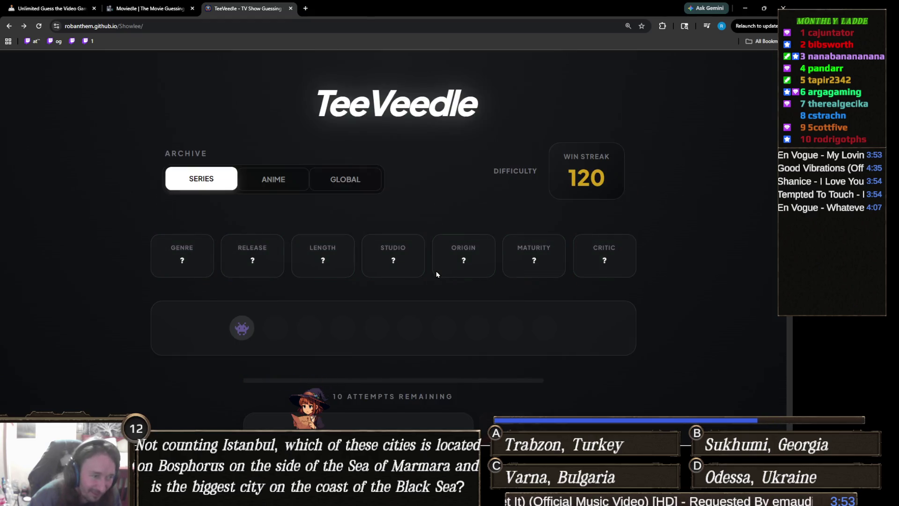
pyautogui.scroll(-2, 437, 274)
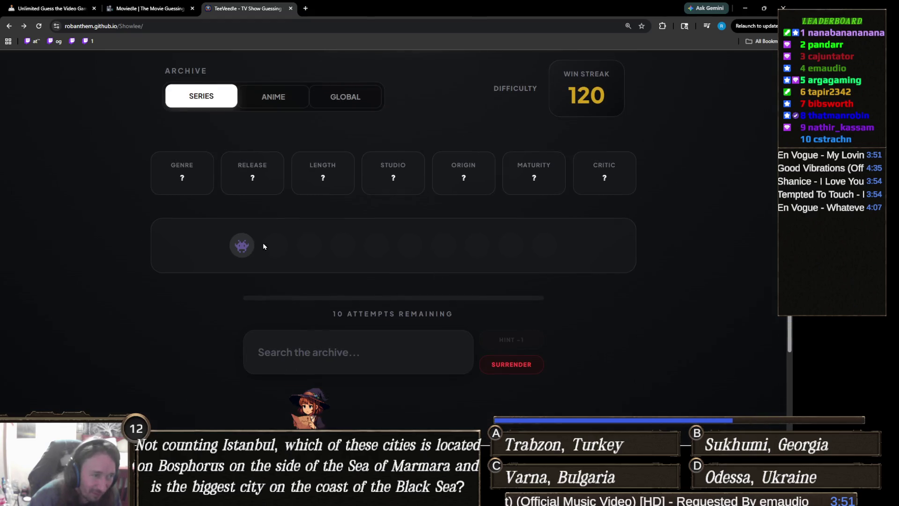
# Clear the stray selection and guess Stranger Things by searching 'stra'
pyautogui.moveTo(246, 247); pyautogui.dragTo(233, 244)
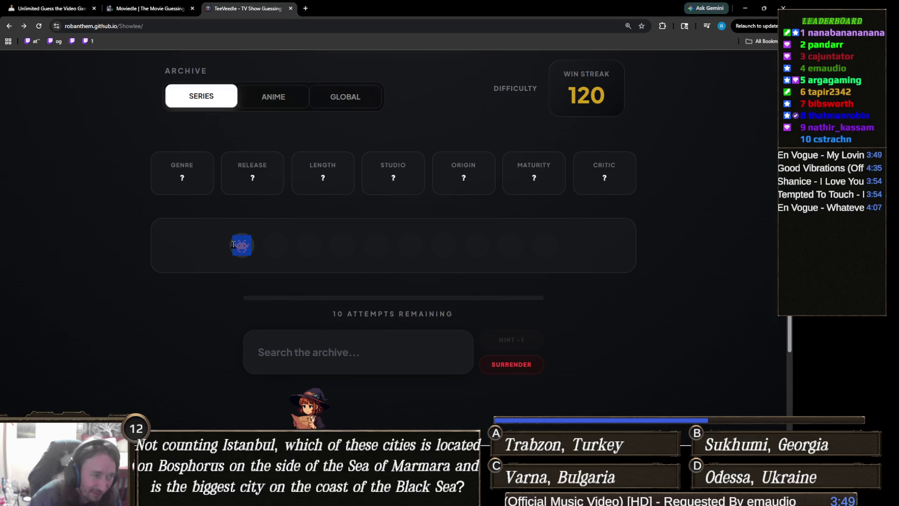
pyautogui.click(262, 246)
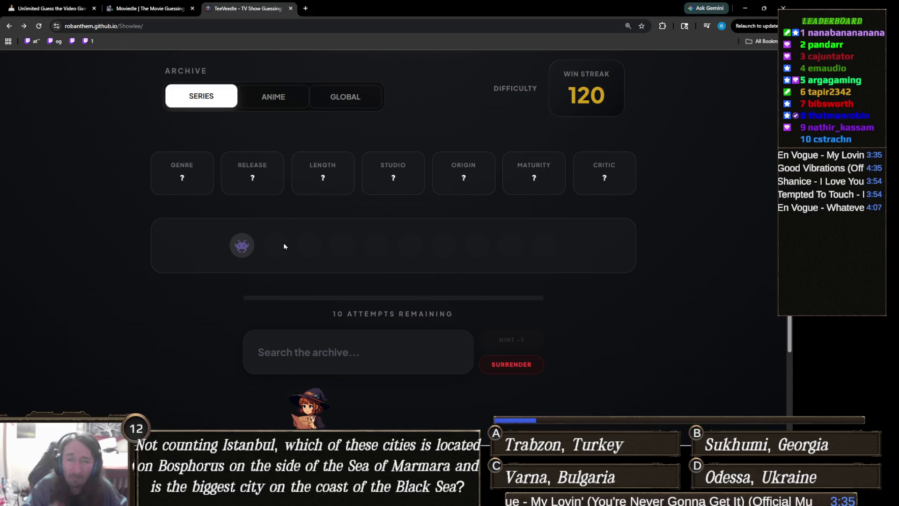
pyautogui.click(344, 353)
pyautogui.write('stra')
pyautogui.click(338, 383)
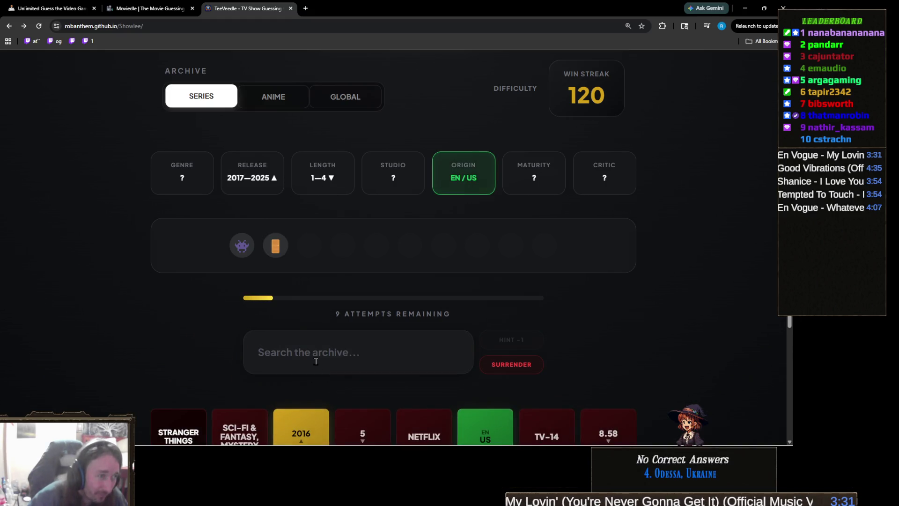
pyautogui.scroll(-2, 328, 341)
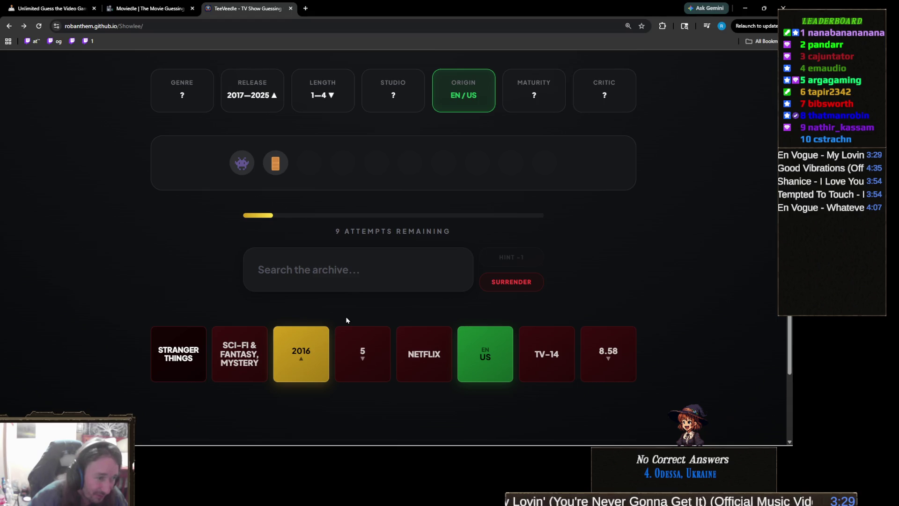
pyautogui.scroll(1, 346, 319)
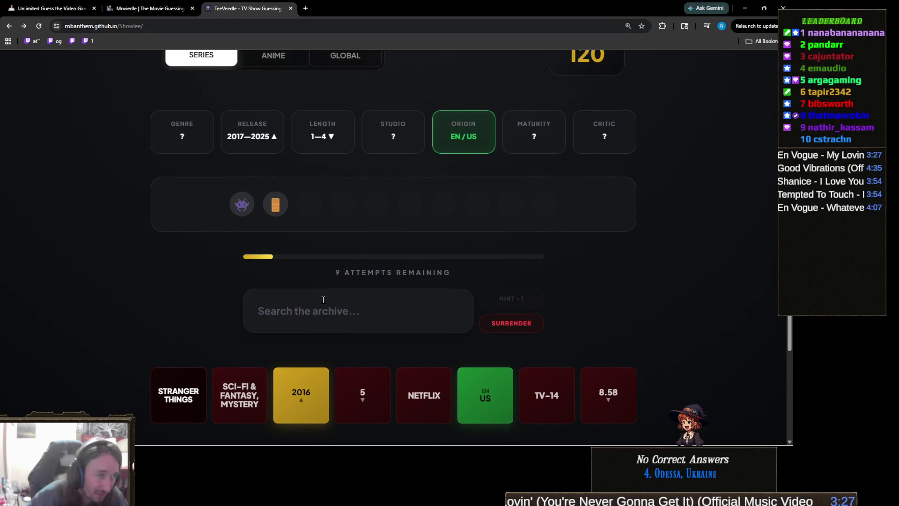
# Review the revealed clues: release 2017—2025, length 1—4, origin EN / US
pyautogui.click(326, 307)
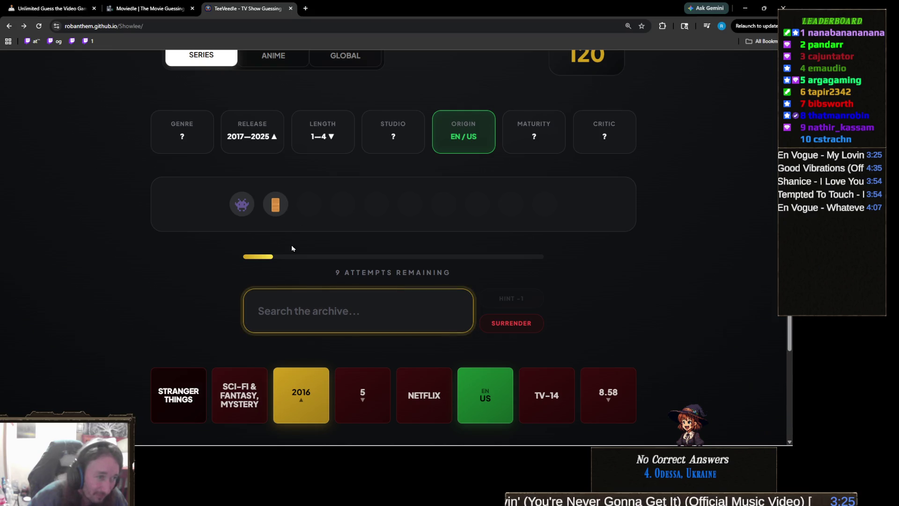
pyautogui.keyDown('ctrl'); pyautogui.scroll(2, 273, 311); pyautogui.keyUp('ctrl')
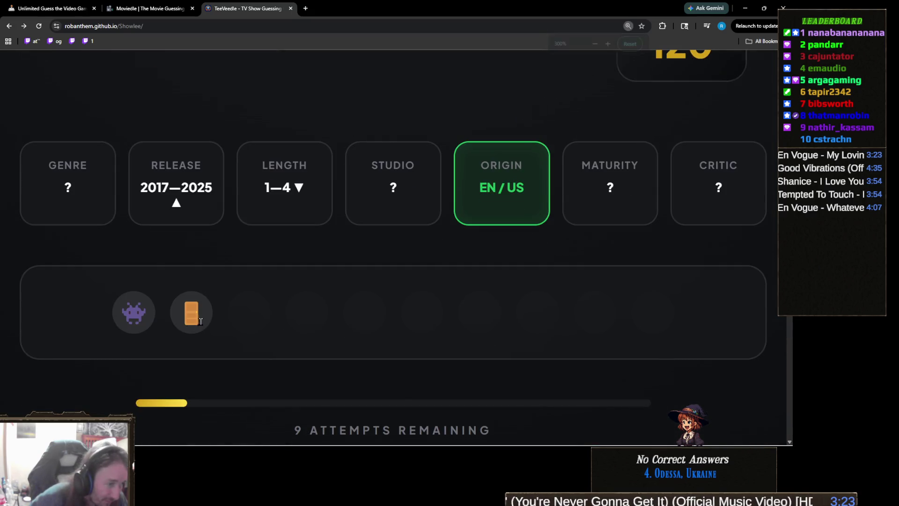
pyautogui.doubleClick(221, 325)
pyautogui.keyDown('ctrl'); pyautogui.scroll(1, 205, 346); pyautogui.keyUp('ctrl')
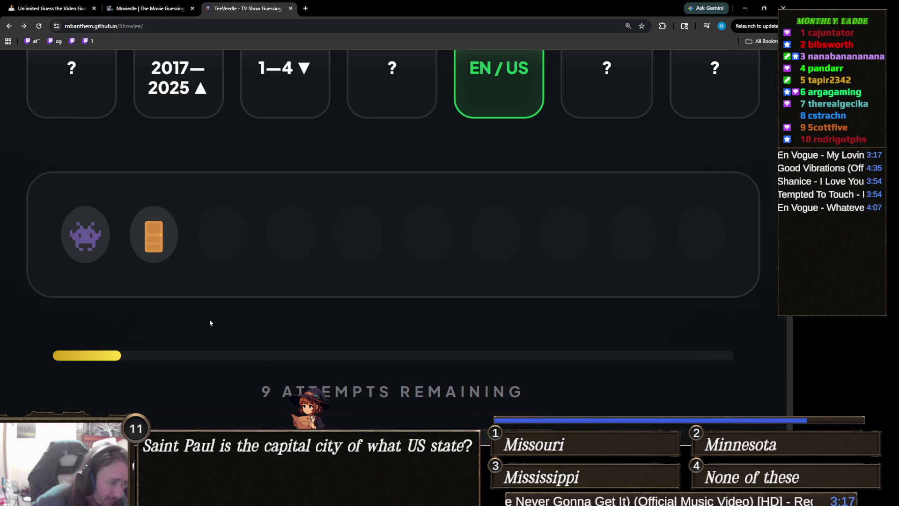
pyautogui.keyDown('ctrl'); pyautogui.scroll(-4, 216, 301); pyautogui.keyUp('ctrl')
pyautogui.scroll(-1, 308, 283)
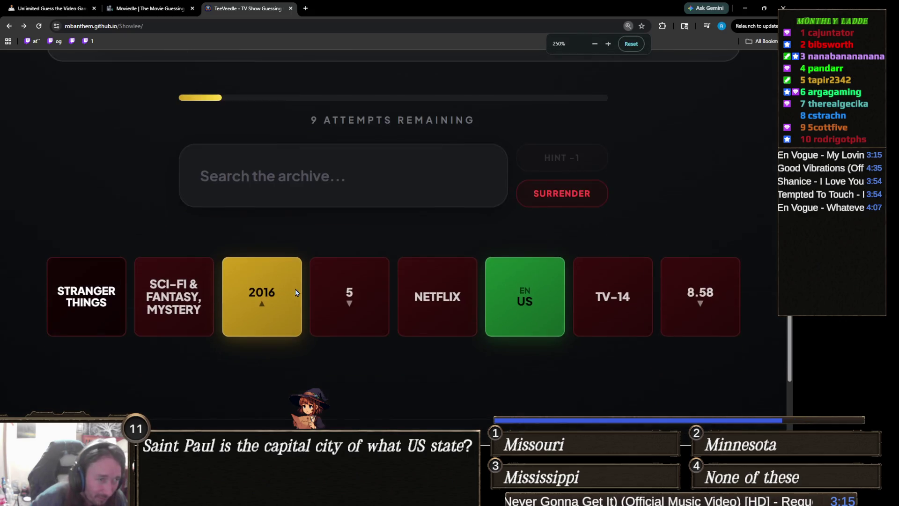
pyautogui.scroll(2, 307, 283)
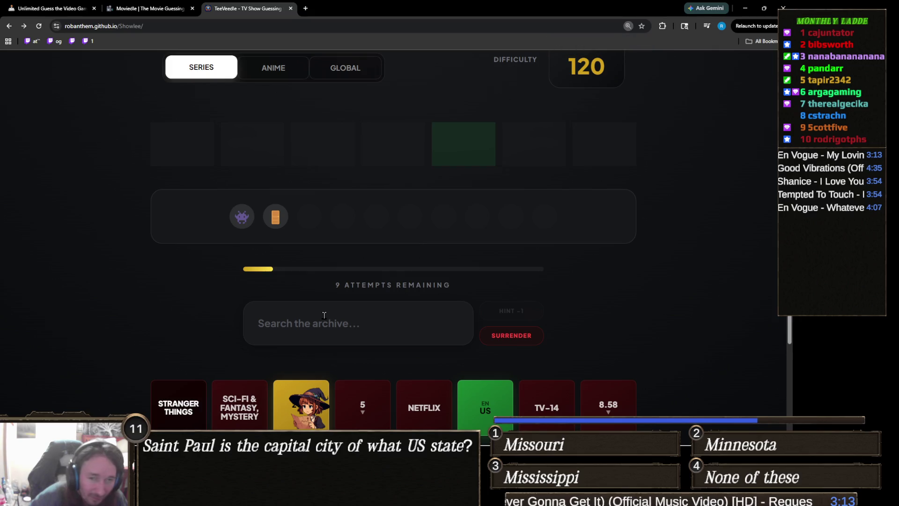
# Search 'doctor', guess Doctor Who, and review the new lower critic-score clue
pyautogui.click(322, 314)
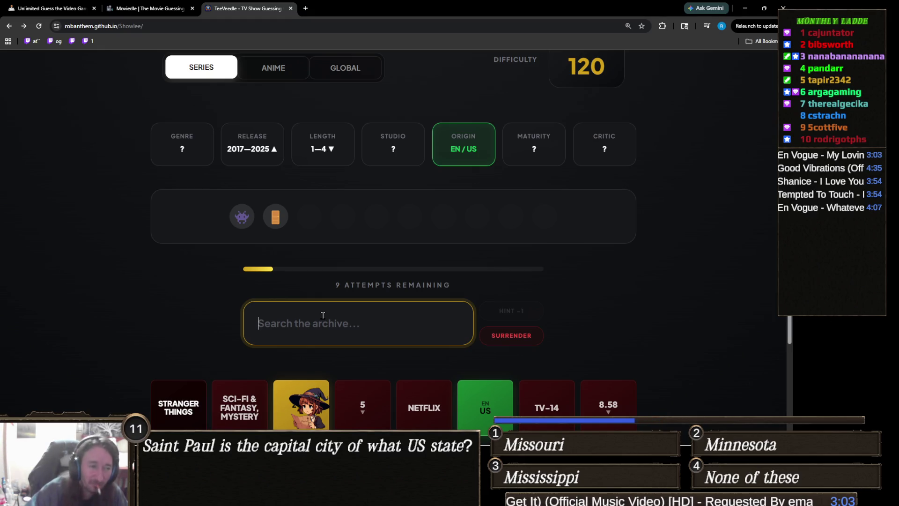
pyautogui.write('doctor')
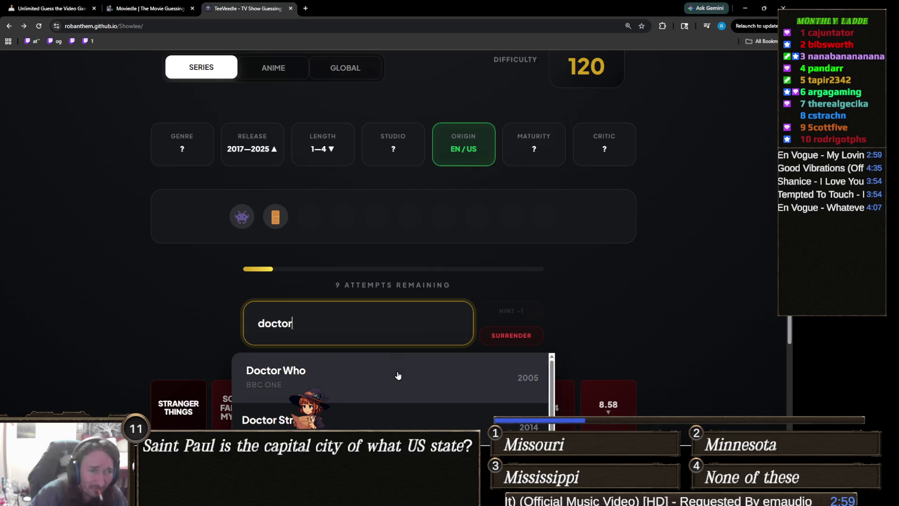
pyautogui.click(397, 374)
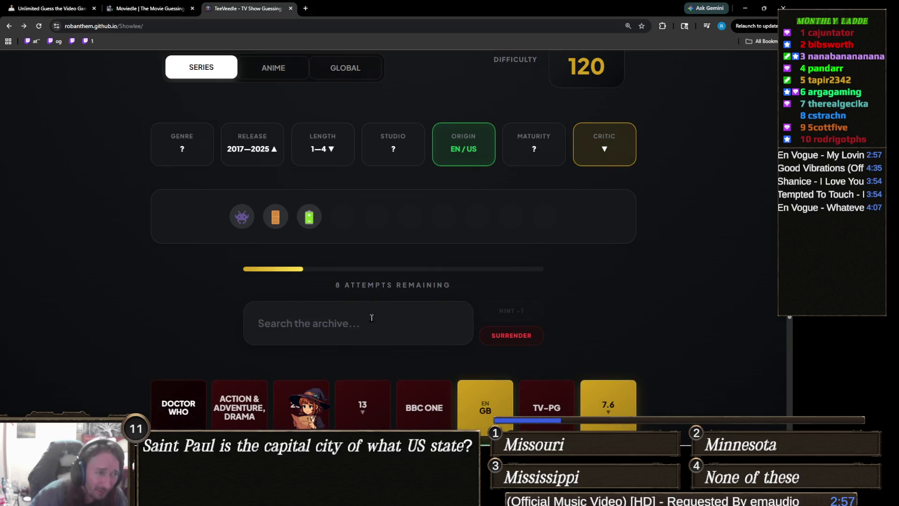
pyautogui.scroll(8, 288, 297)
pyautogui.scroll(-5, 288, 297)
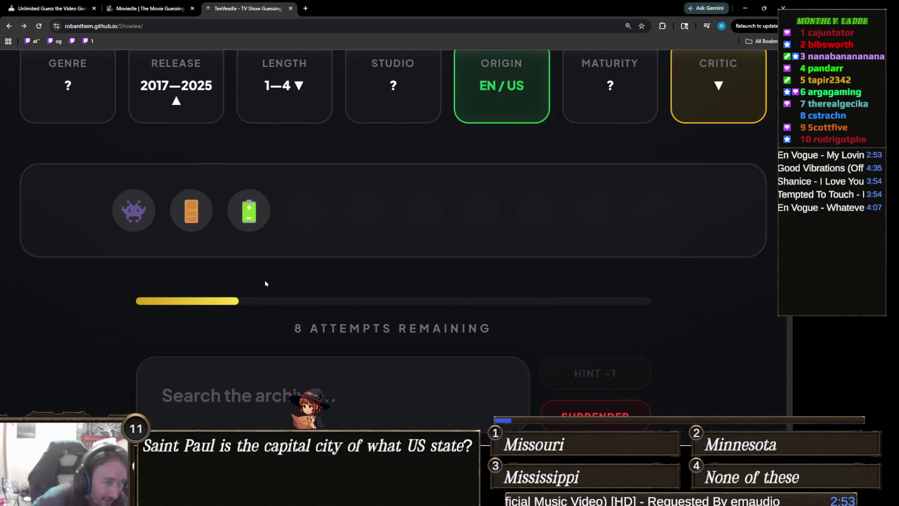
pyautogui.scroll(2, 248, 281)
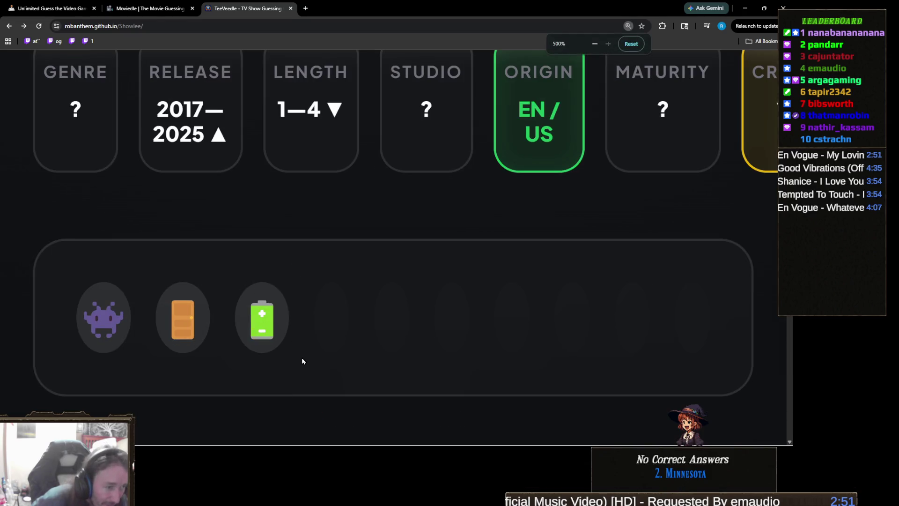
pyautogui.scroll(-2, 302, 358)
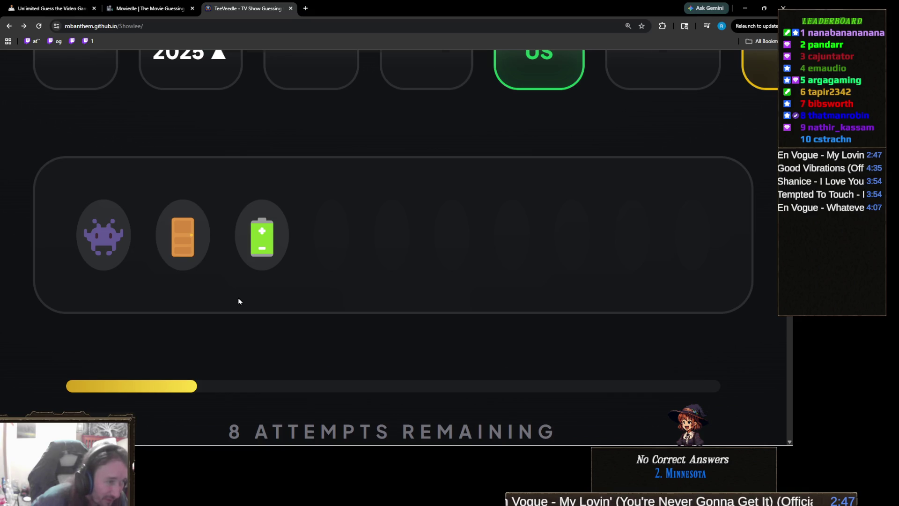
pyautogui.scroll(-3, 237, 301)
pyautogui.scroll(-2, 461, 301)
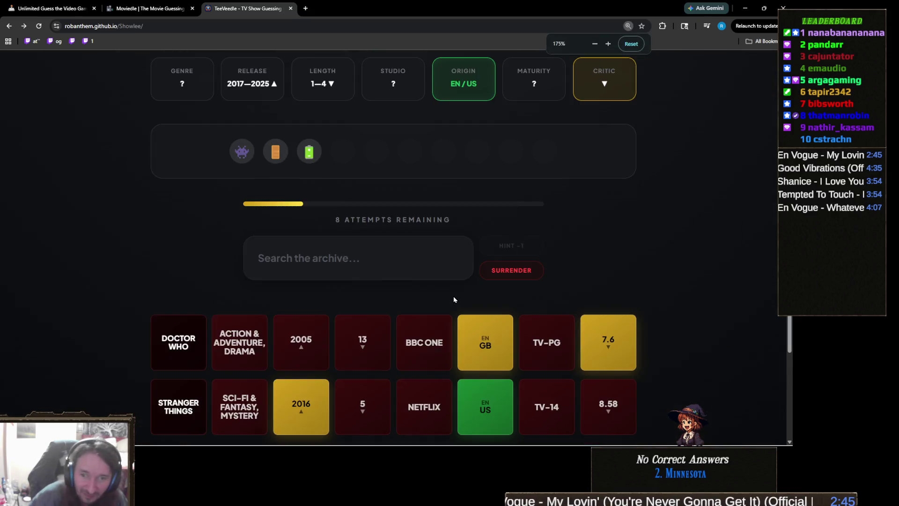
pyautogui.scroll(1, 453, 300)
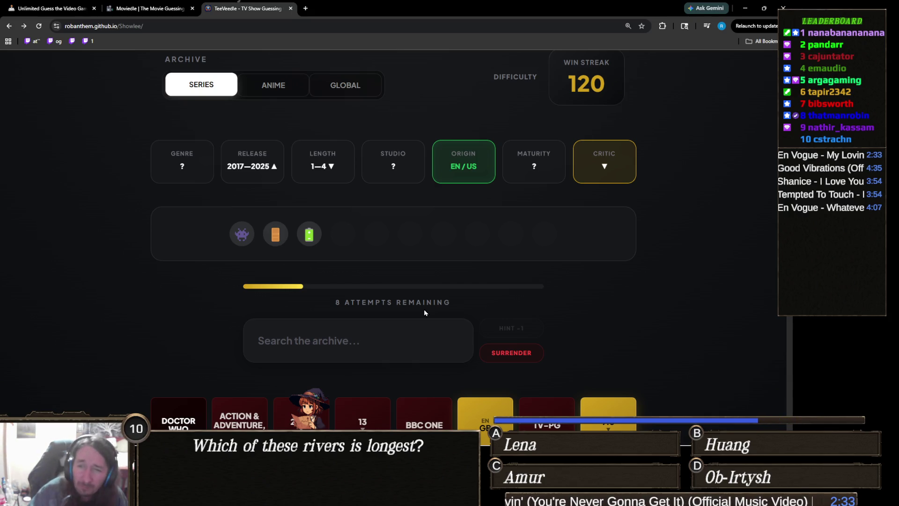
# Try a 'ben1' search for Ben 10, then erase it
pyautogui.scroll(-1, 474, 320)
pyautogui.click(356, 297)
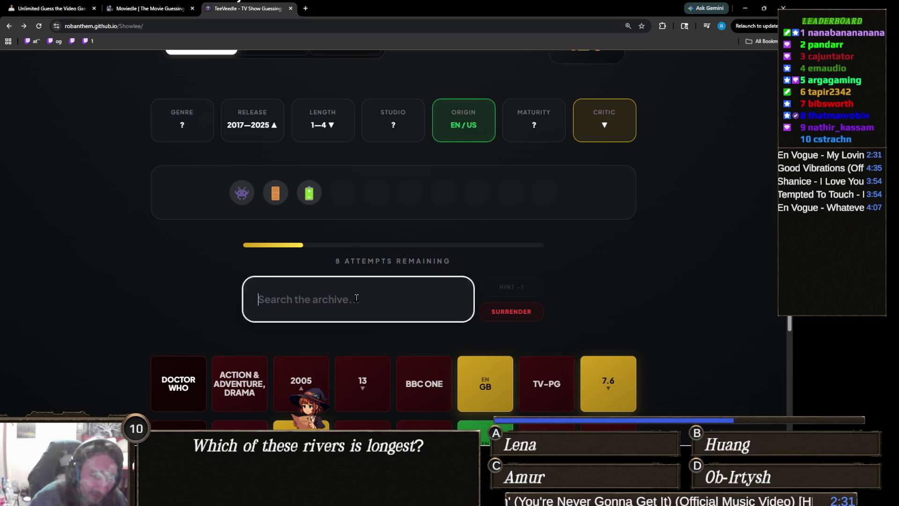
pyautogui.write('ben1')
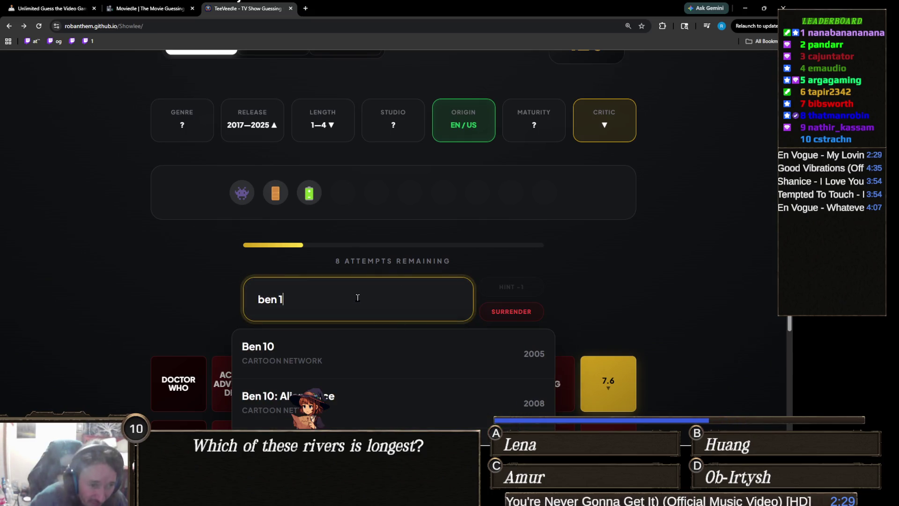
pyautogui.scroll(-3, 131, 300)
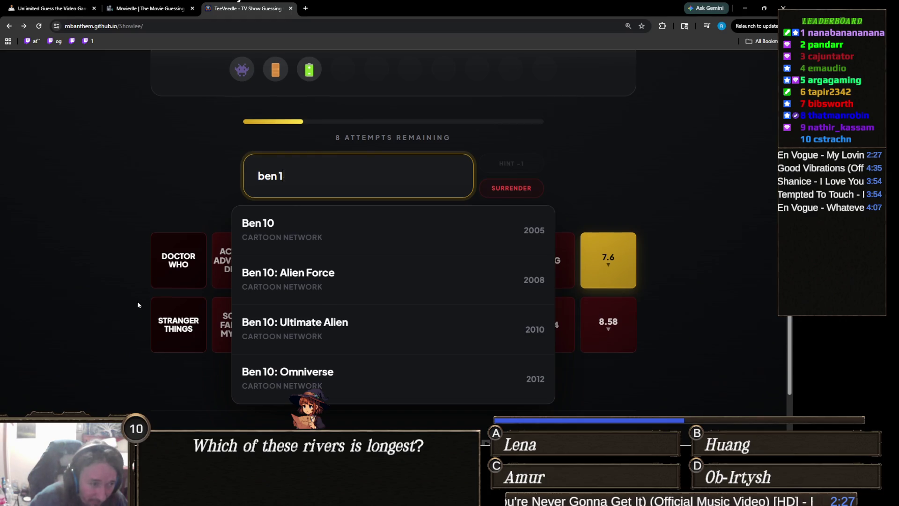
pyautogui.scroll(4, 137, 302)
pyautogui.scroll(-4, 138, 302)
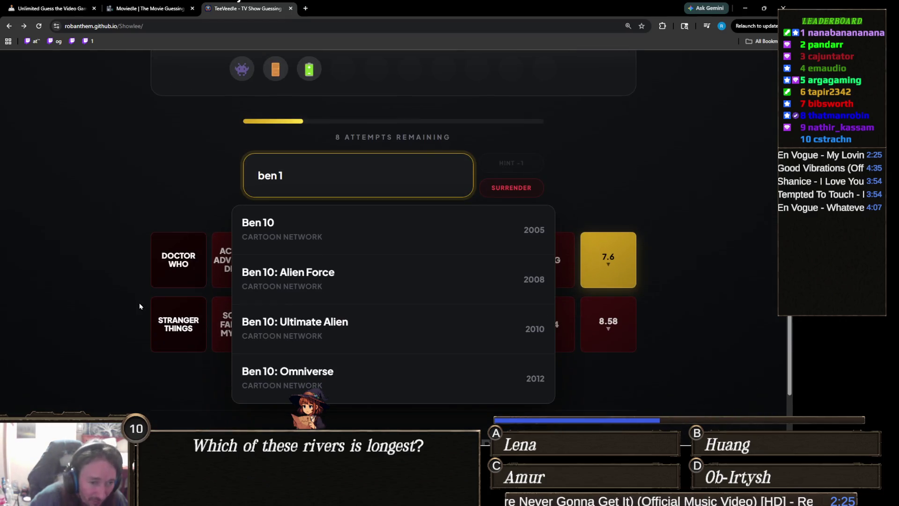
pyautogui.scroll(-2, 344, 347)
pyautogui.scroll(3, 174, 346)
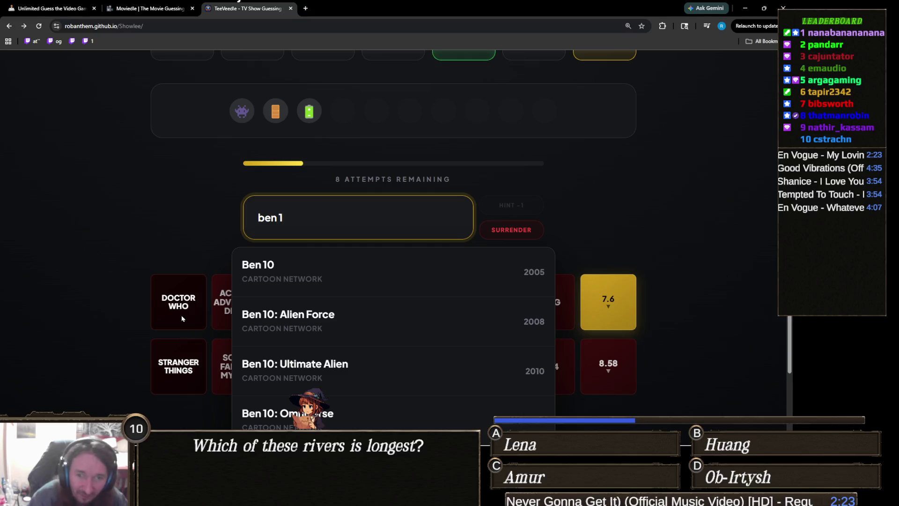
pyautogui.scroll(2, 182, 318)
pyautogui.press('BackSpace')
pyautogui.press('BackSpace')
pyautogui.press('BackSpace')
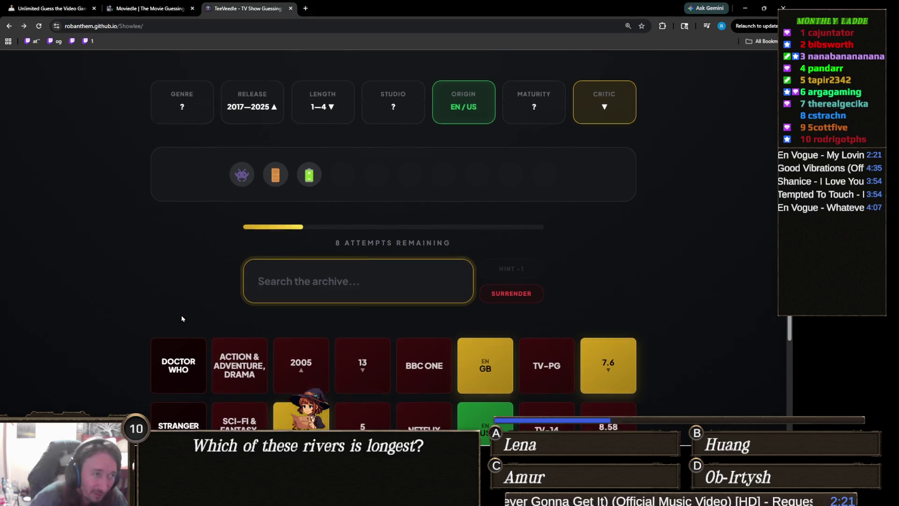
pyautogui.scroll(2, 182, 319)
pyautogui.scroll(-3, 182, 318)
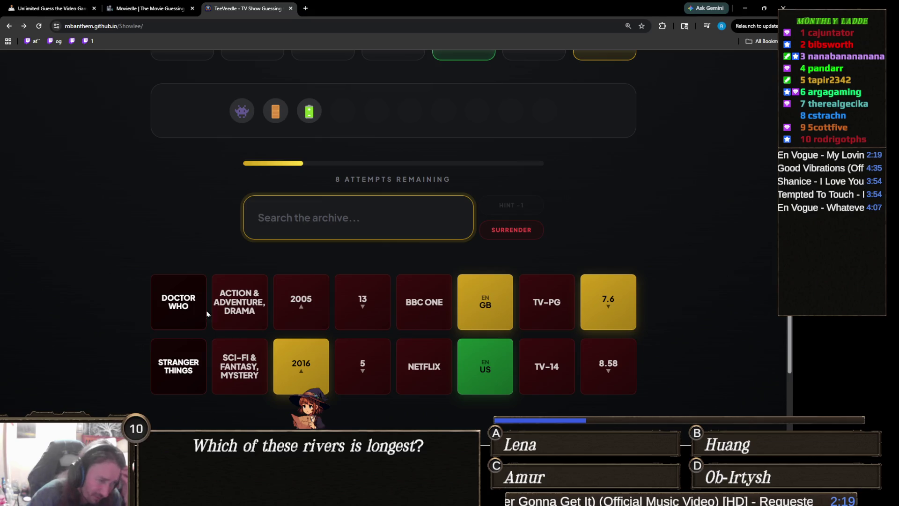
pyautogui.scroll(2, 257, 315)
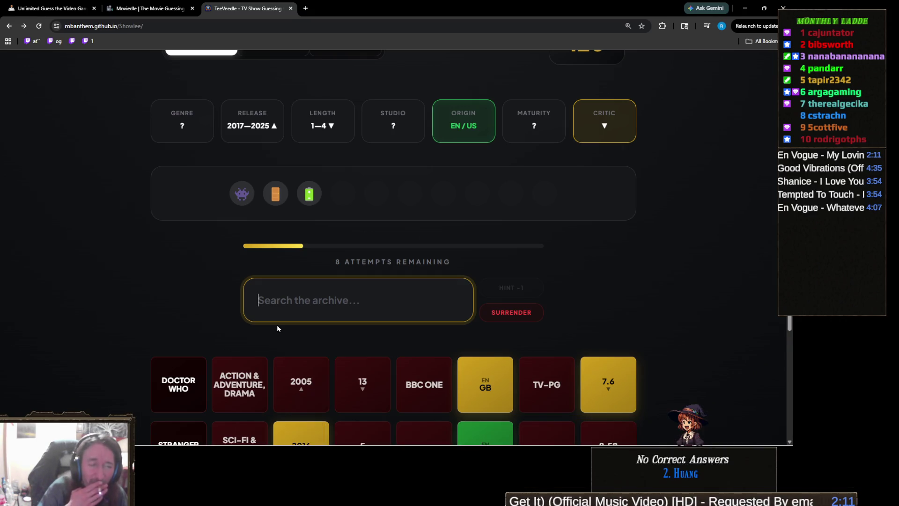
# Search 'vox ma' and guess The Legend of Vox Machina, leaving 7 attempts
pyautogui.write('vox ma')
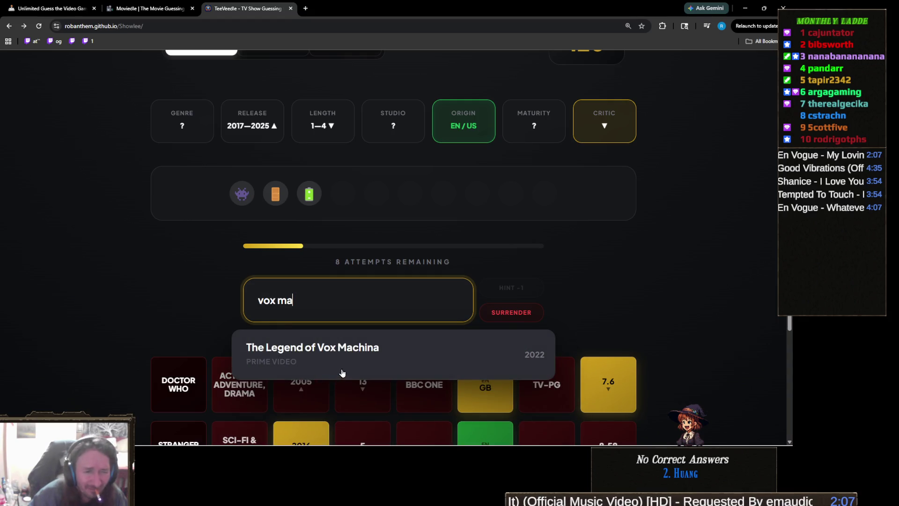
pyautogui.click(349, 365)
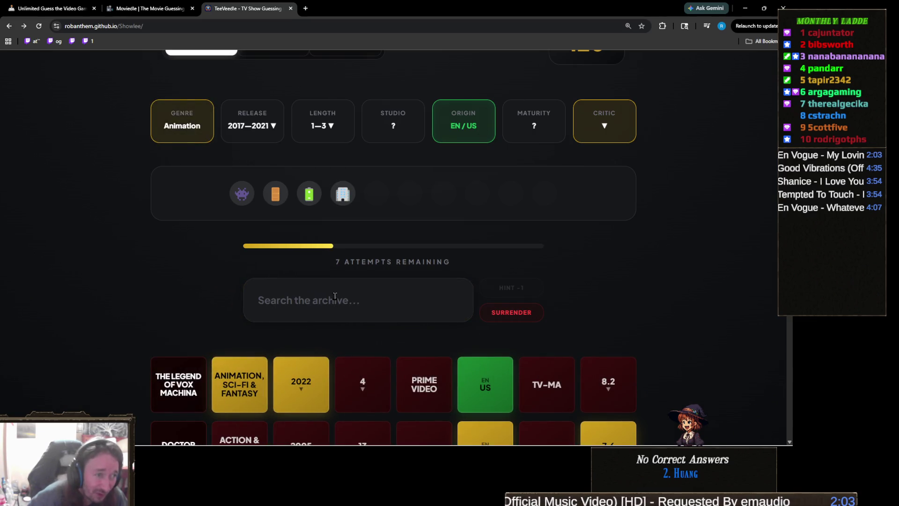
pyautogui.scroll(1, 370, 258)
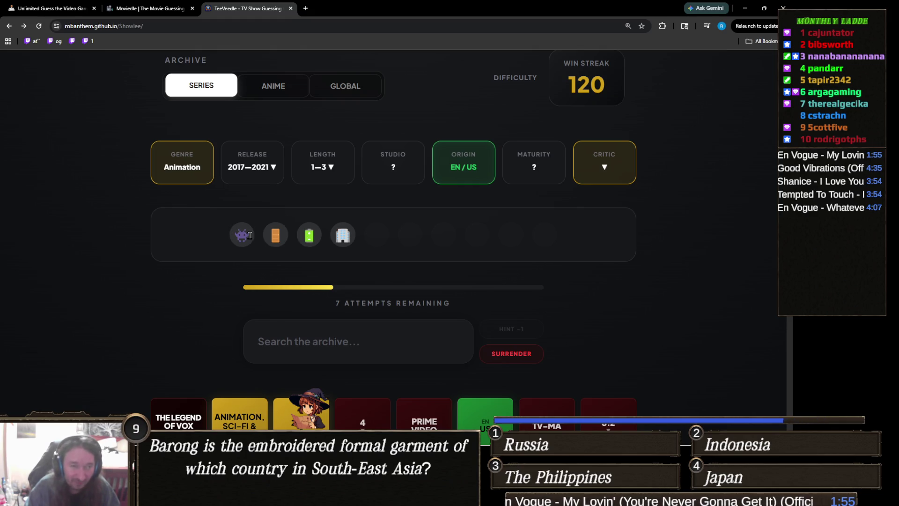
pyautogui.click(358, 347)
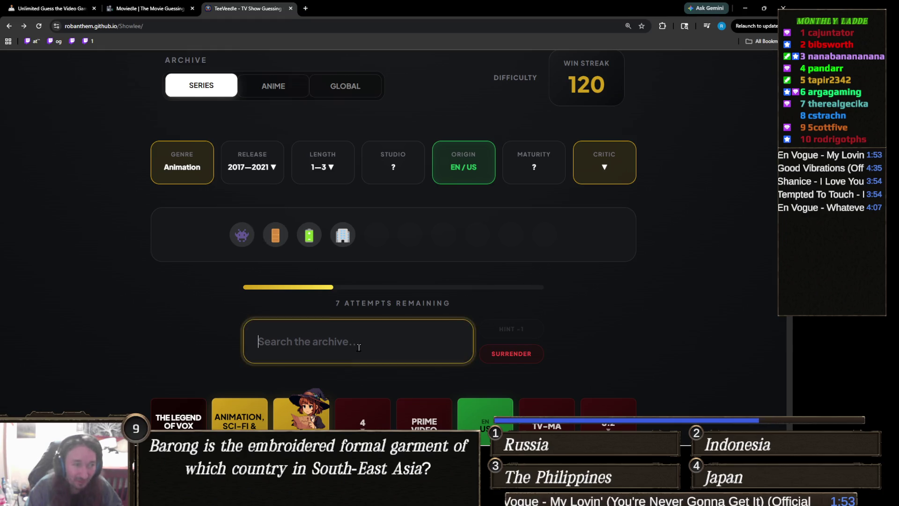
# Guess Monsters at Work correctly, lifting the win streak to 121, and start a fresh round
pyautogui.write('monste')
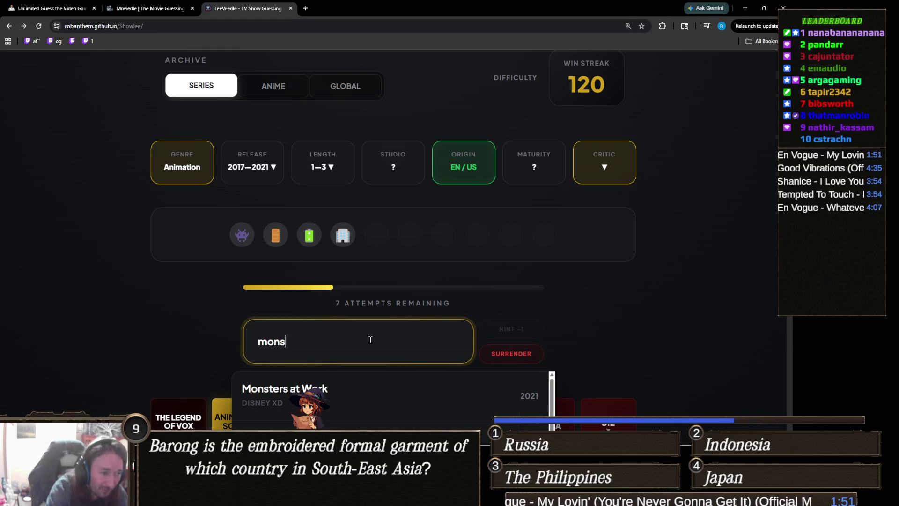
pyautogui.click(387, 389)
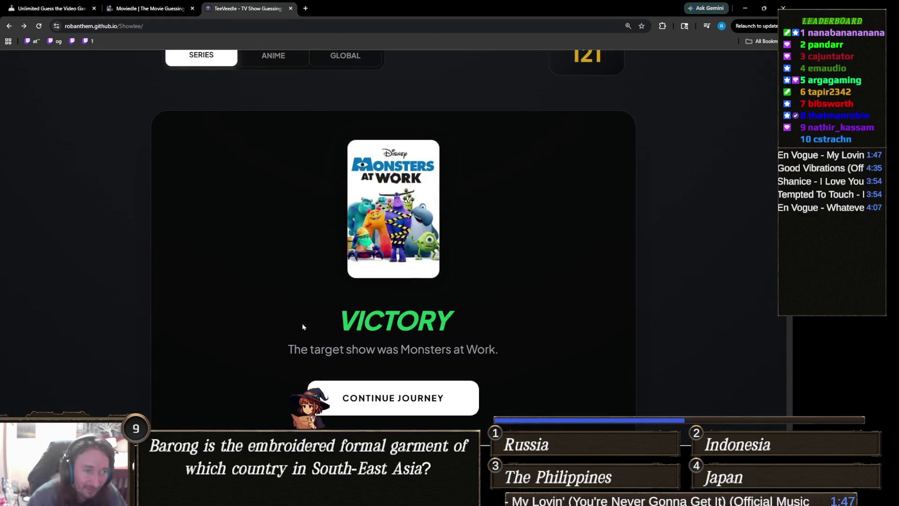
pyautogui.scroll(-2, 302, 323)
pyautogui.scroll(2, 302, 323)
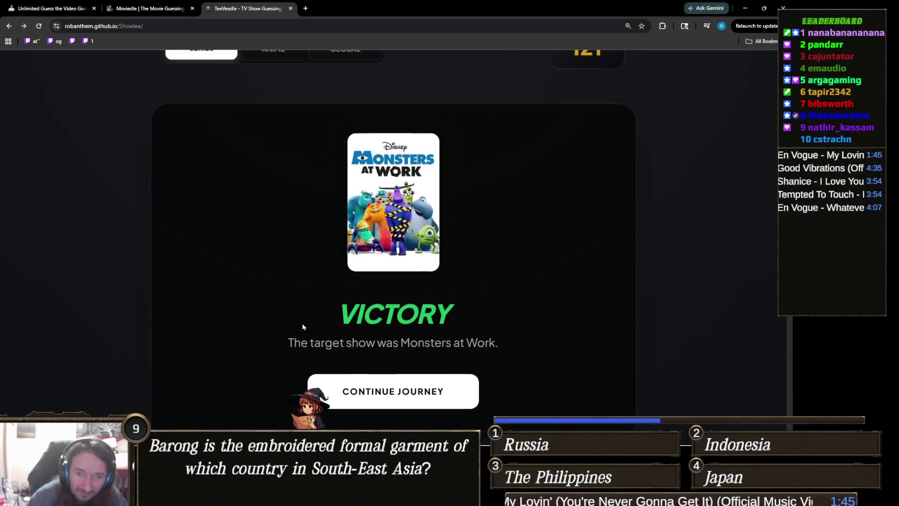
pyautogui.scroll(-7, 302, 323)
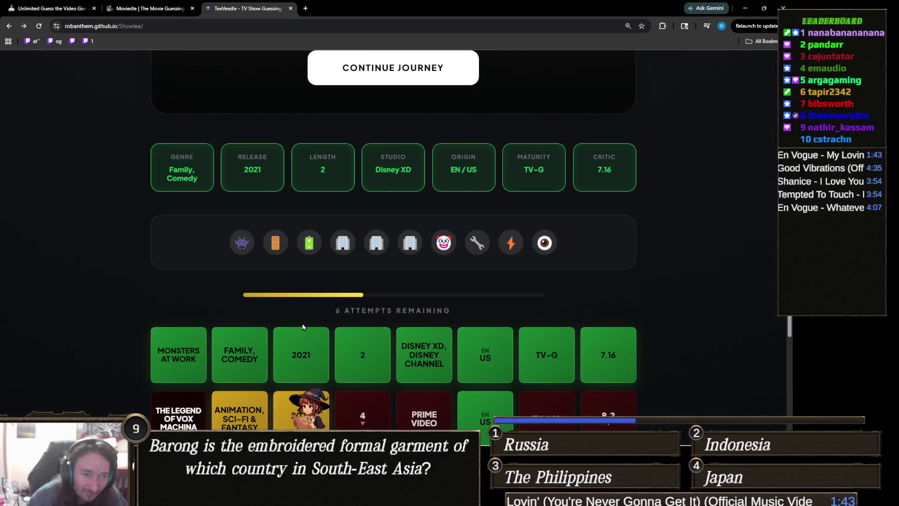
pyautogui.scroll(2, 302, 326)
pyautogui.scroll(4, 302, 326)
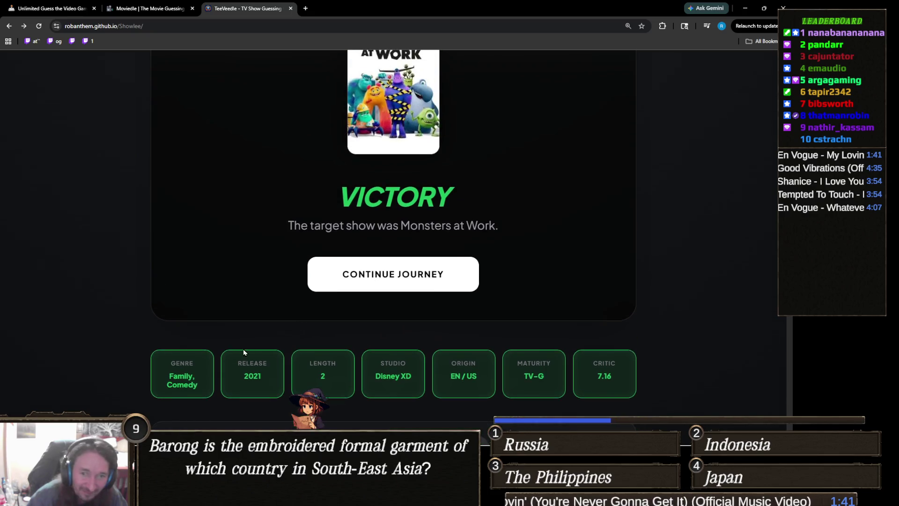
pyautogui.scroll(-2, 265, 355)
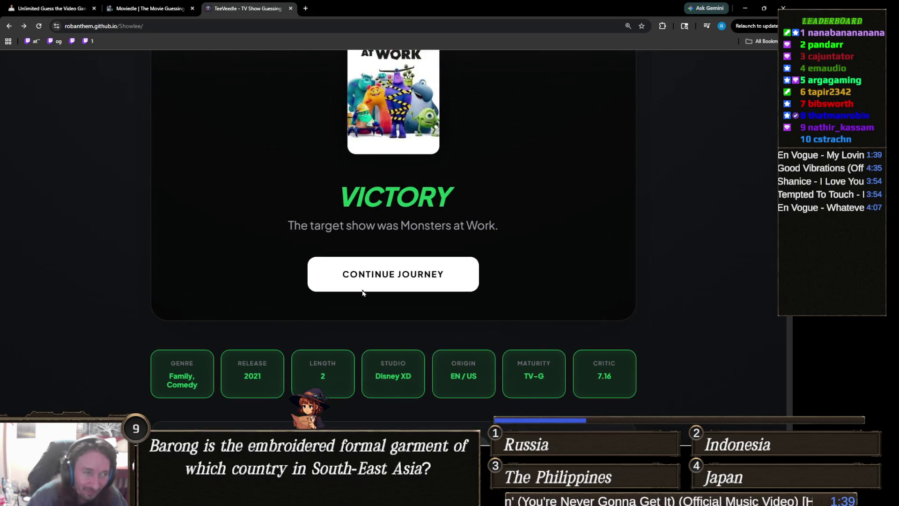
pyautogui.click(416, 276)
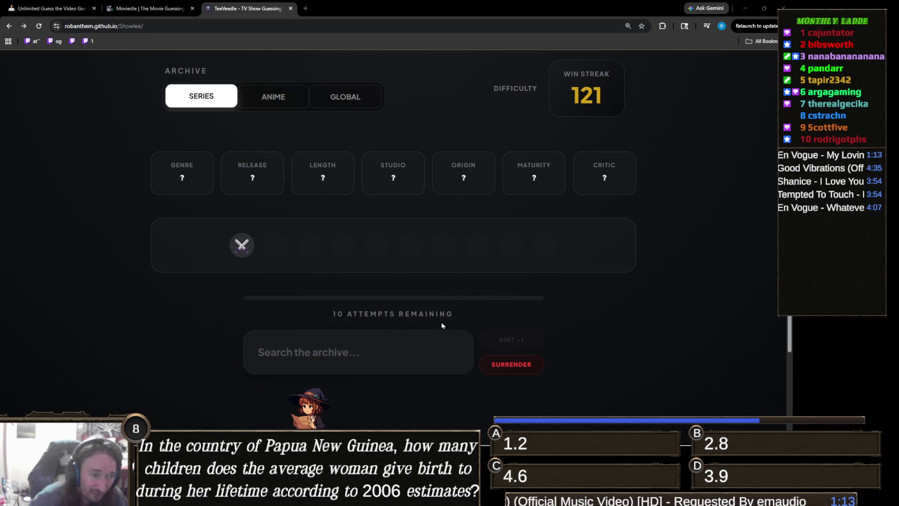
# Search 'spart' and submit Spartacus as the first guess
pyautogui.click(370, 354)
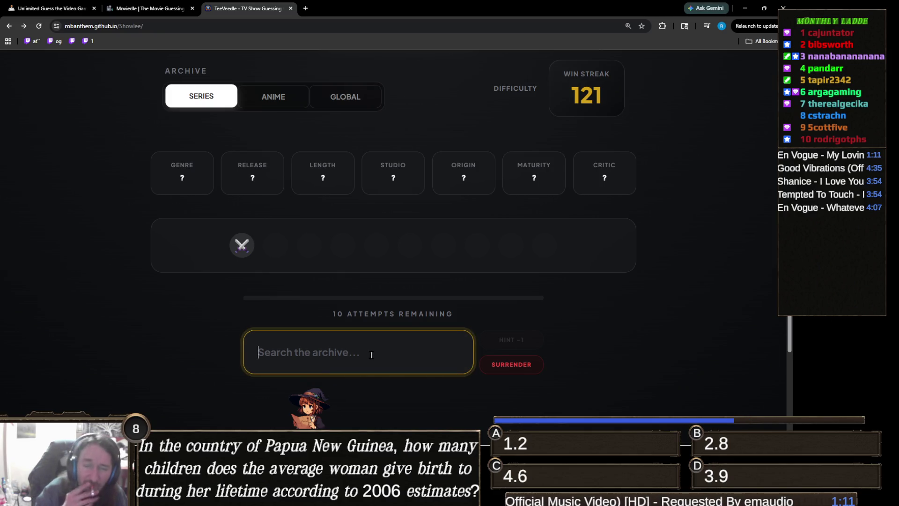
pyautogui.write('spart')
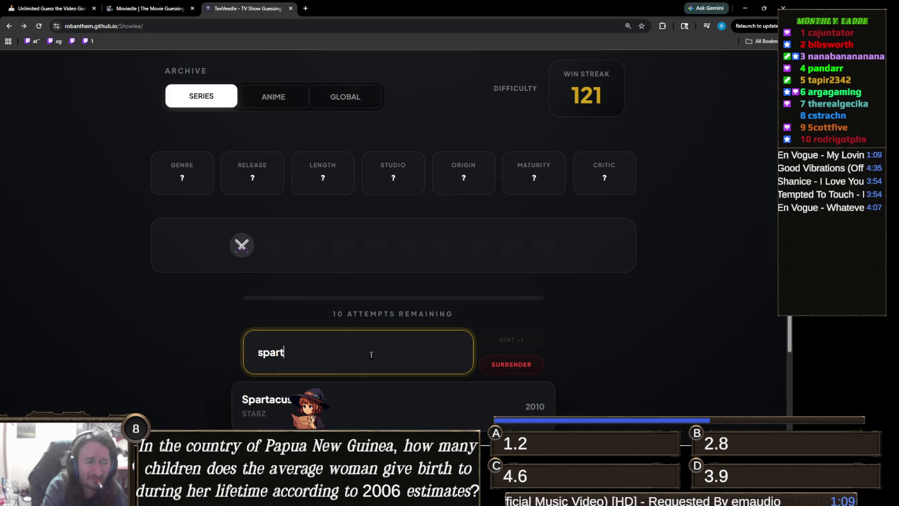
pyautogui.click(383, 405)
# Guess Game of Thrones to win the round with the streak at 122
pyautogui.click(341, 347)
pyautogui.write('ga')
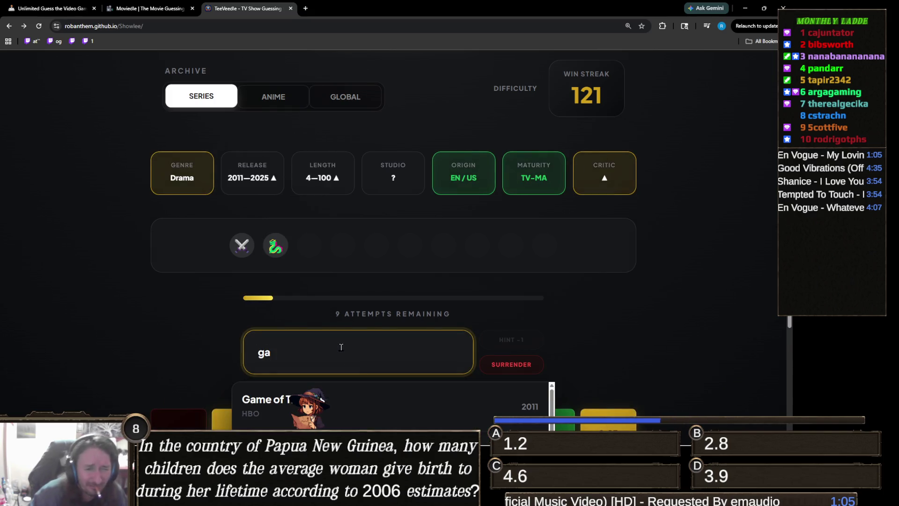
pyautogui.click(372, 397)
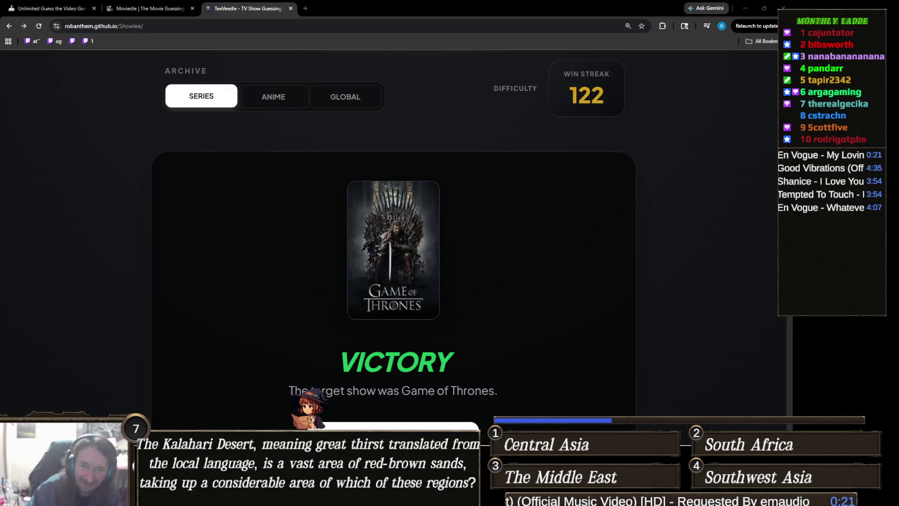
pyautogui.scroll(-2, 411, 258)
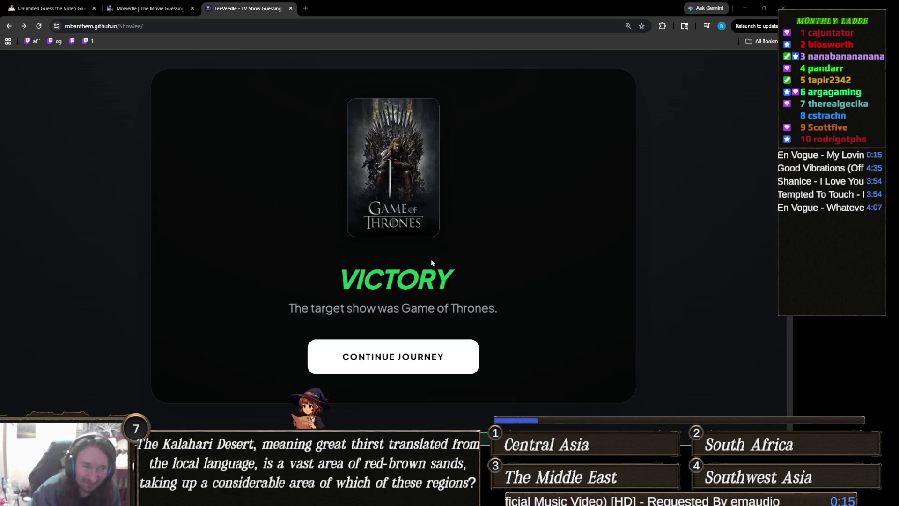
# Start a new round and guess Babylon 5
pyautogui.click(360, 356)
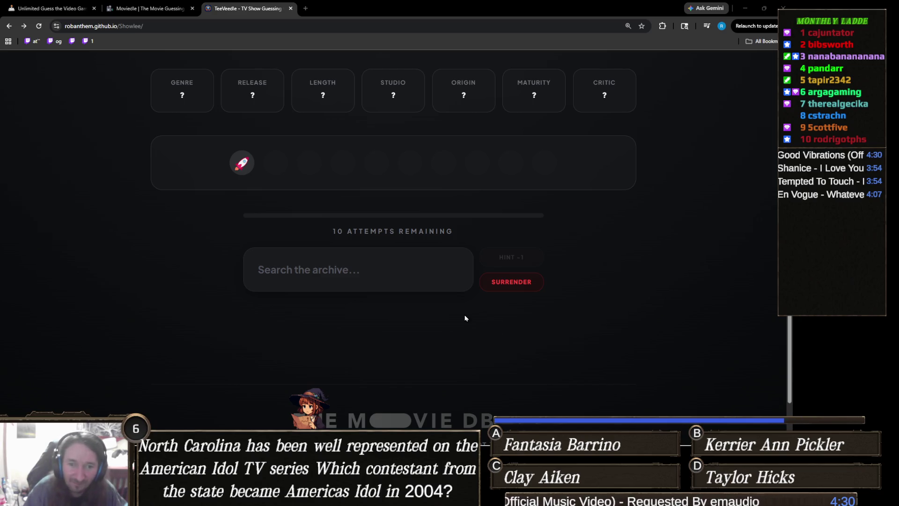
pyautogui.click(405, 254)
pyautogui.write('b')
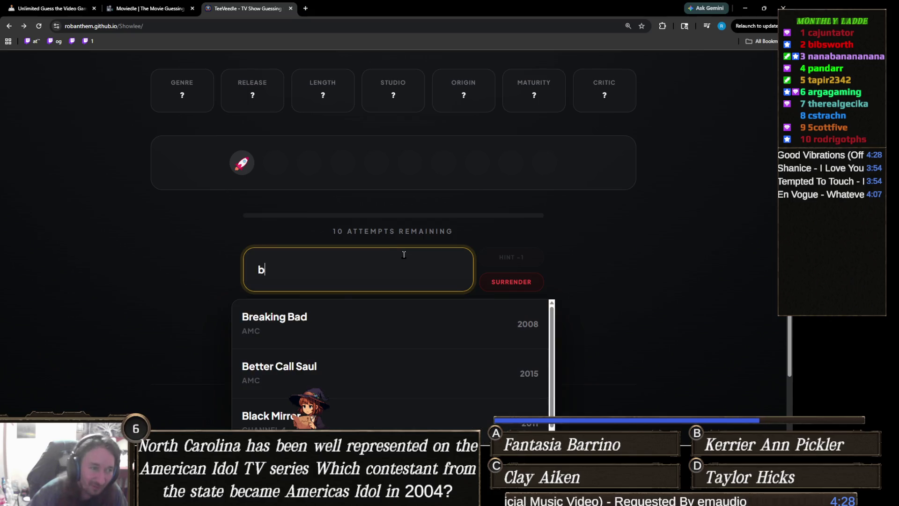
pyautogui.write('abyl')
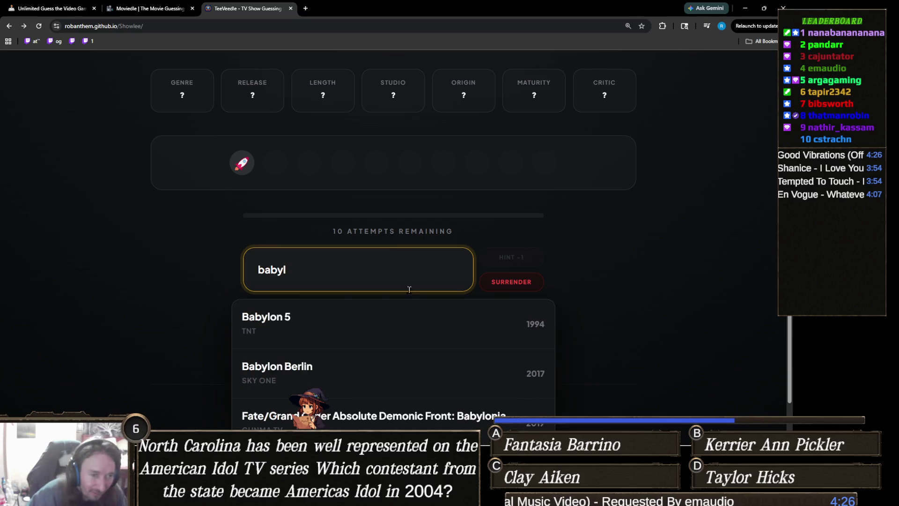
pyautogui.click(407, 313)
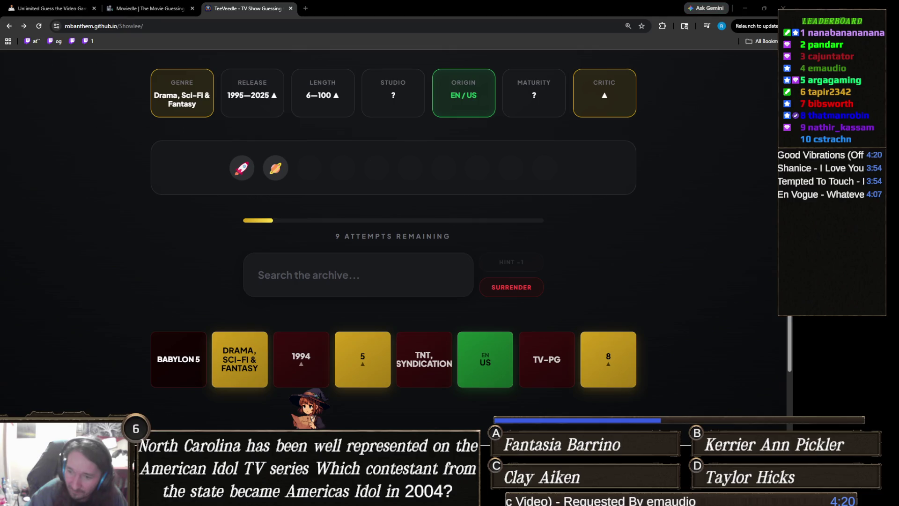
# Search 'star tre' and guess Star Trek: Voyager
pyautogui.click(415, 290)
pyautogui.write('star')
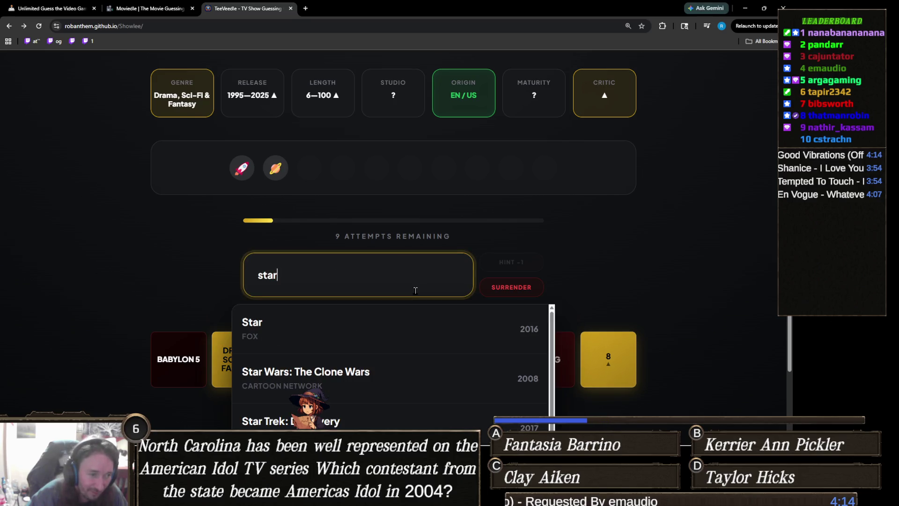
pyautogui.write(' tre')
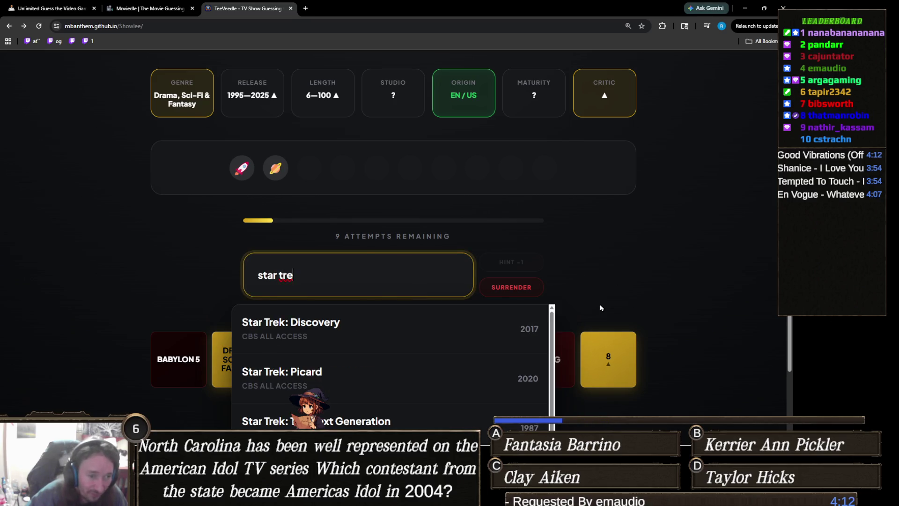
pyautogui.scroll(-3, 601, 307)
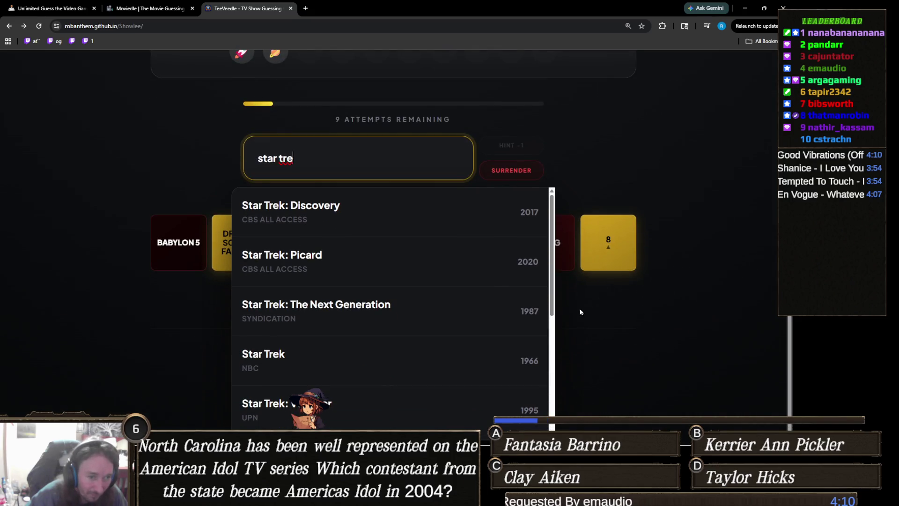
pyautogui.scroll(-2, 426, 290)
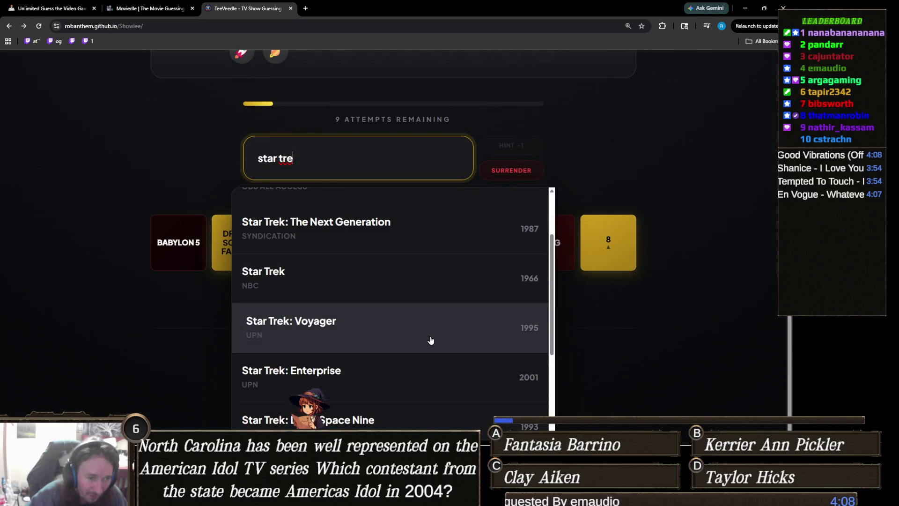
pyautogui.click(431, 340)
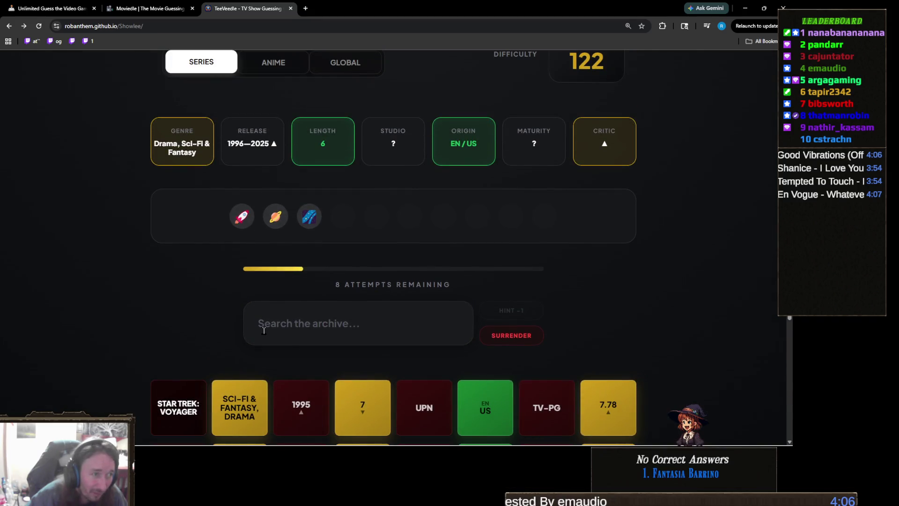
# Guess Farscape, leaving 7 attempts, and begin searching 'star trej'
pyautogui.click(388, 327)
pyautogui.write('far')
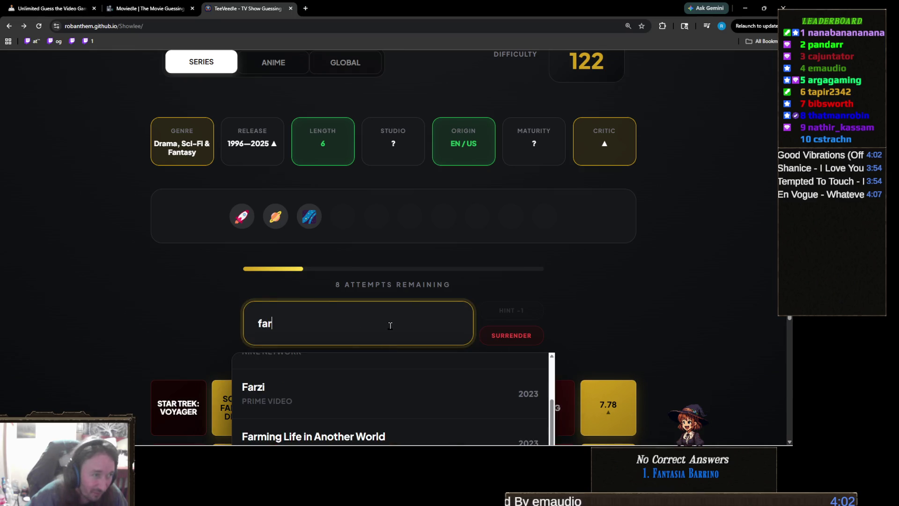
pyautogui.write('sc')
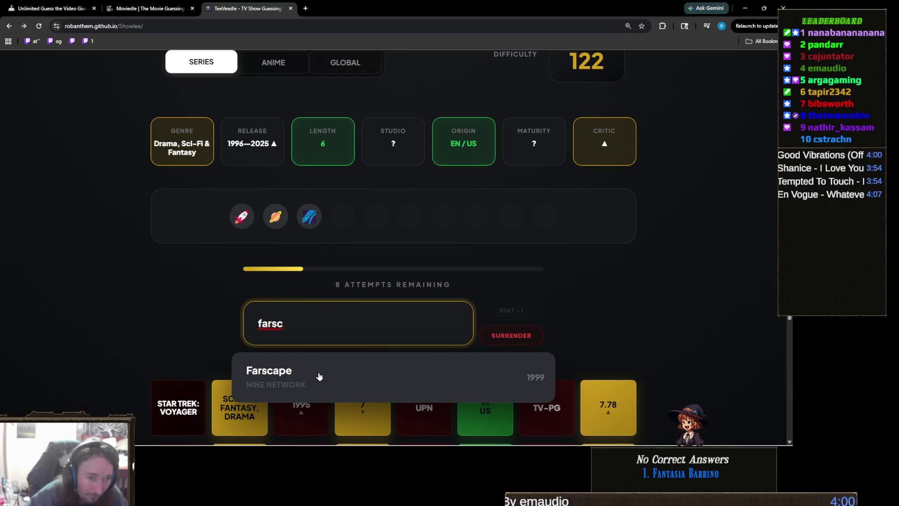
pyautogui.click(317, 375)
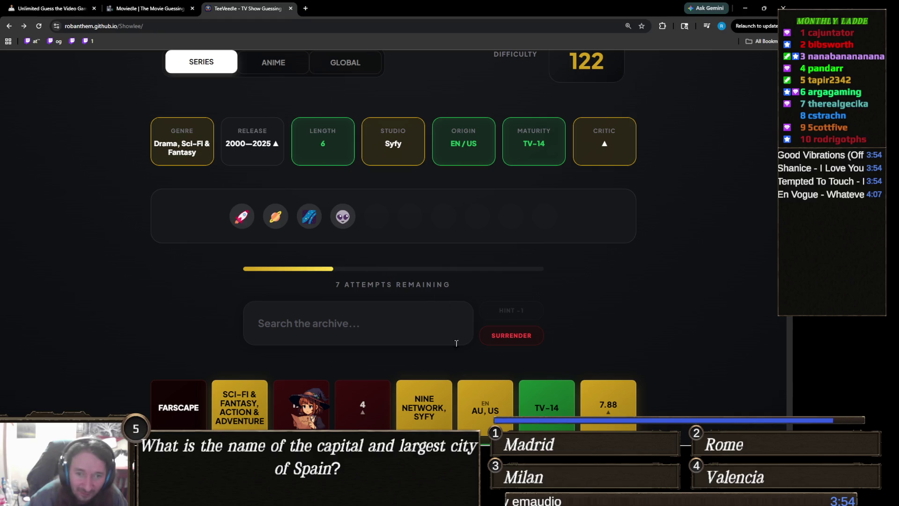
pyautogui.click(392, 315)
pyautogui.write('star')
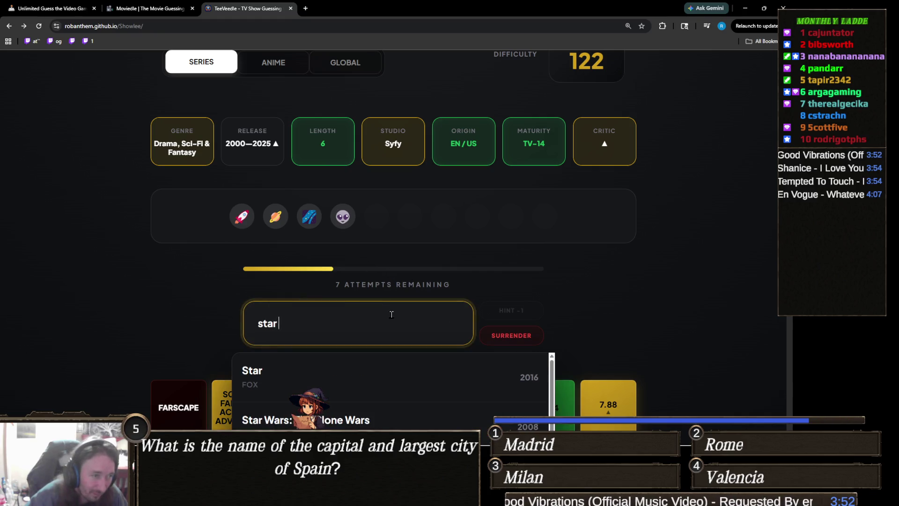
pyautogui.write(' trej')
pyautogui.press('BackSpace')
pyautogui.click(377, 365)
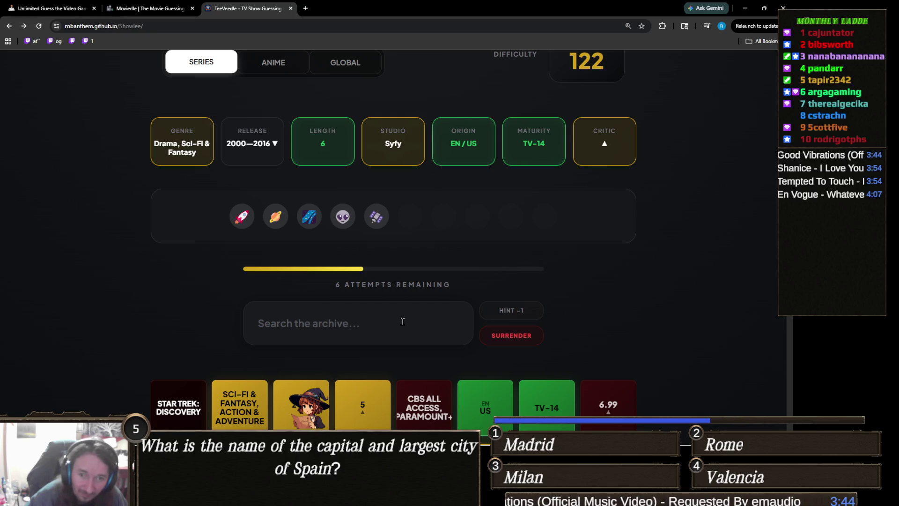
pyautogui.click(412, 315)
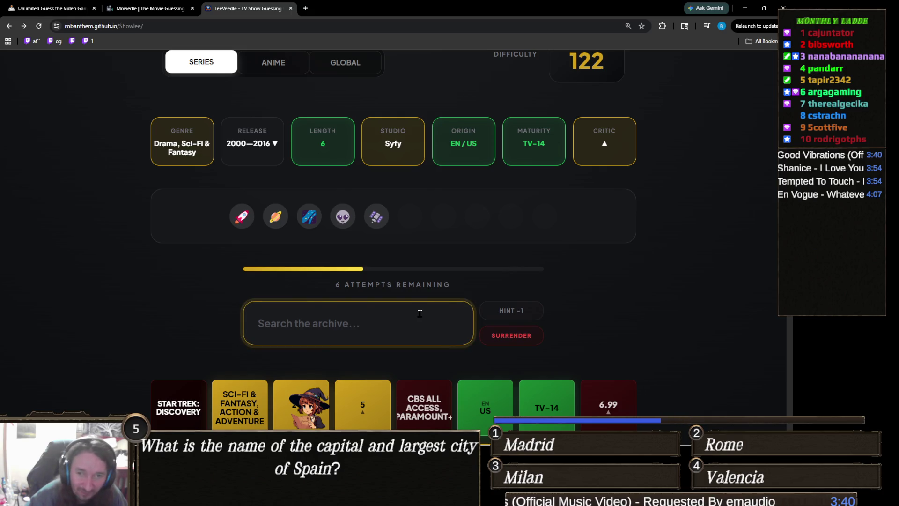
pyautogui.write('starga')
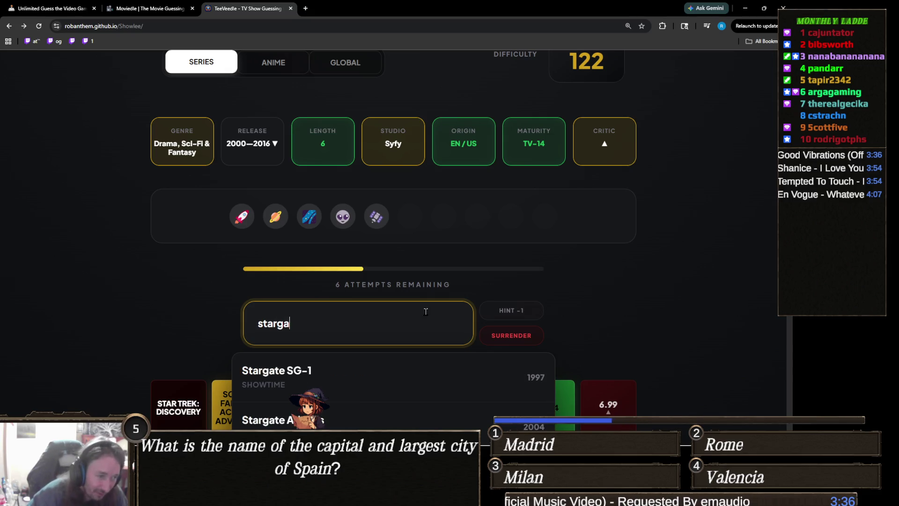
pyautogui.scroll(-3, 109, 259)
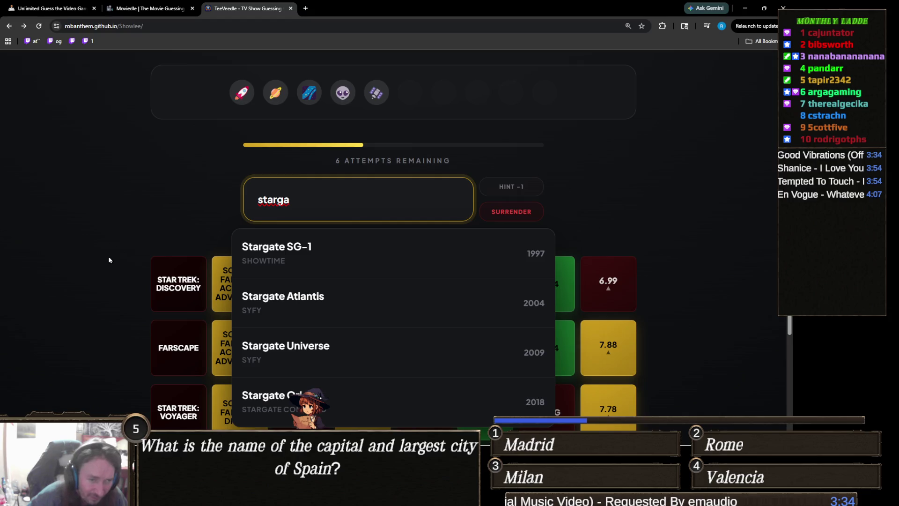
pyautogui.click(330, 344)
pyautogui.scroll(4, 195, 299)
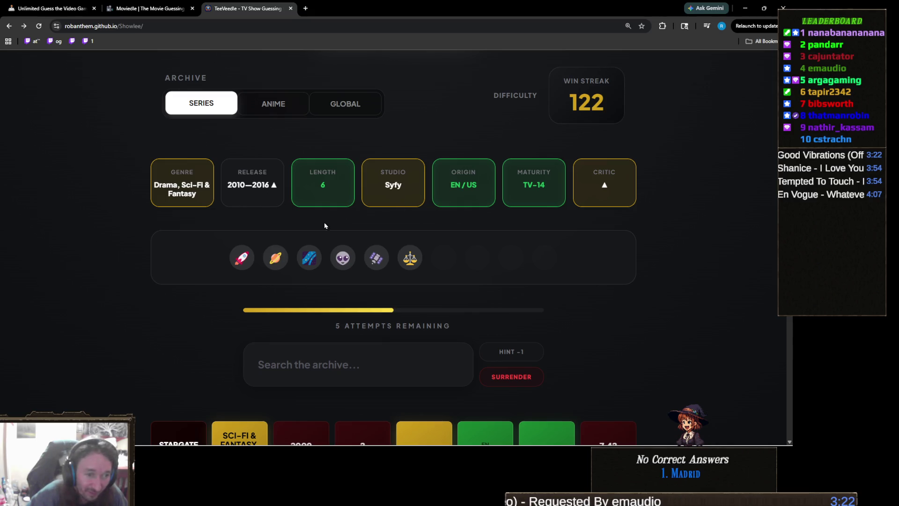
pyautogui.scroll(-1, 503, 323)
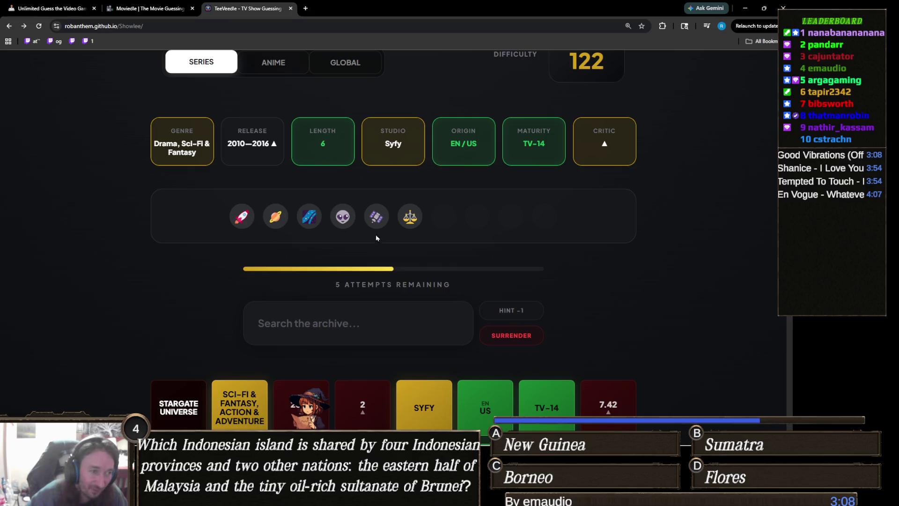
pyautogui.click(349, 323)
pyautogui.write('futur')
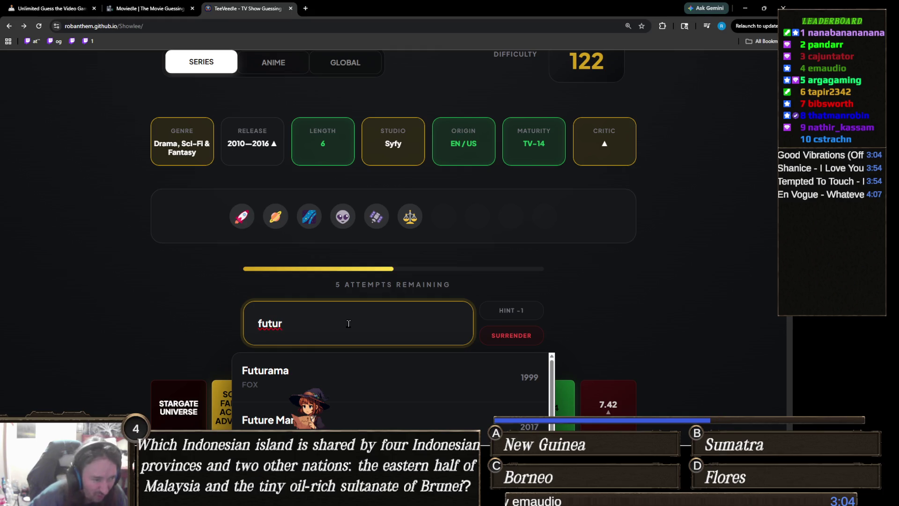
pyautogui.hotkey('ctrl', 'a')
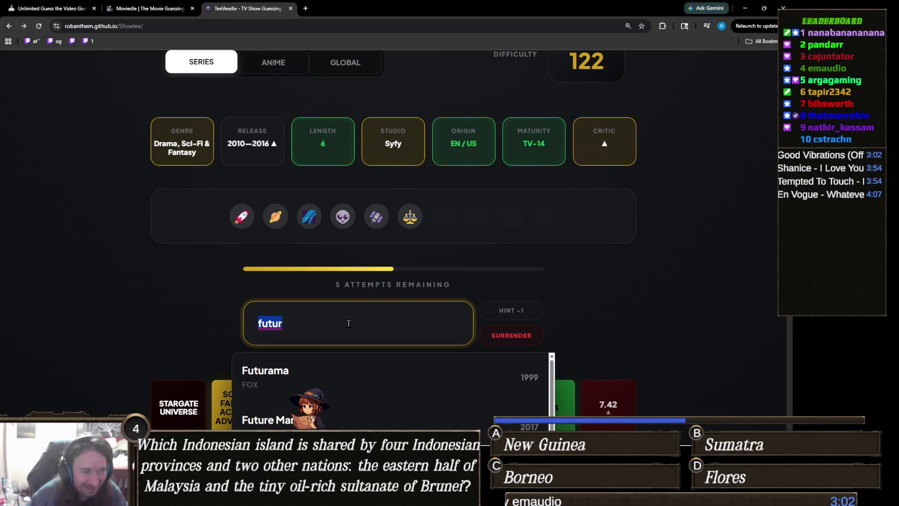
pyautogui.press('BackSpace')
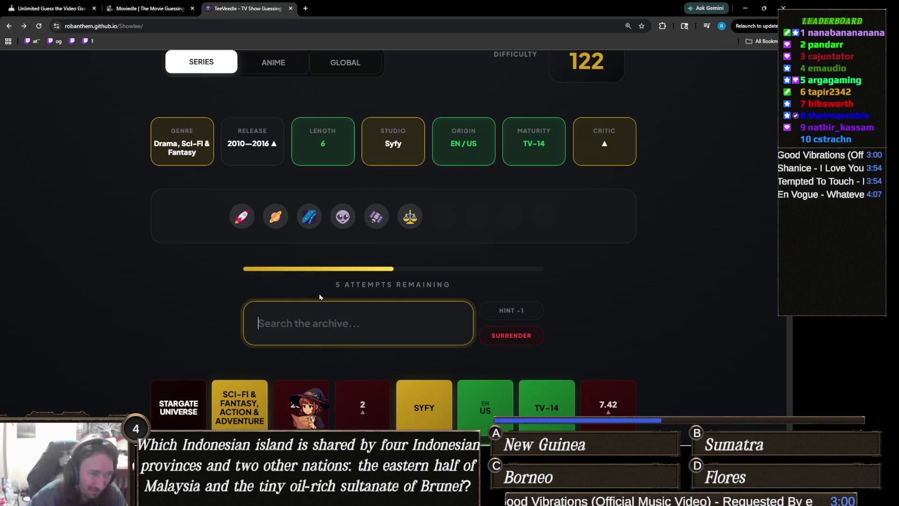
pyautogui.click(471, 270)
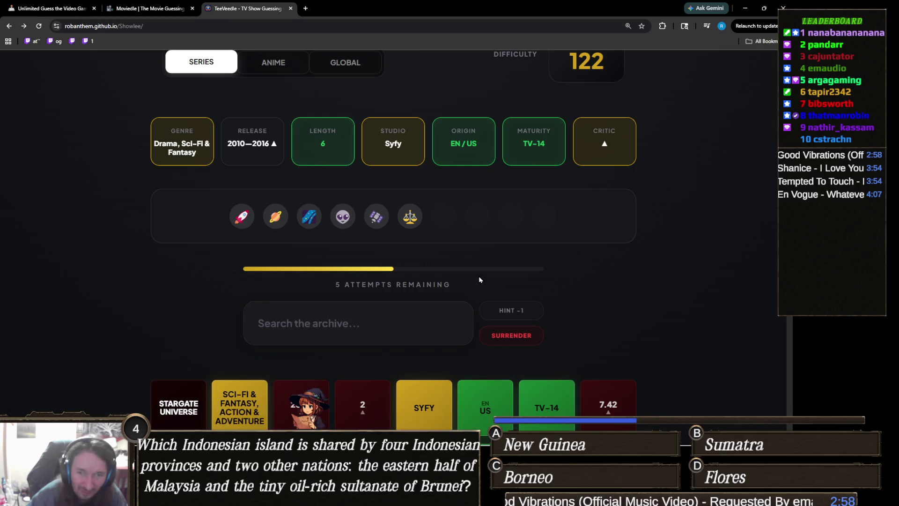
pyautogui.click(520, 309)
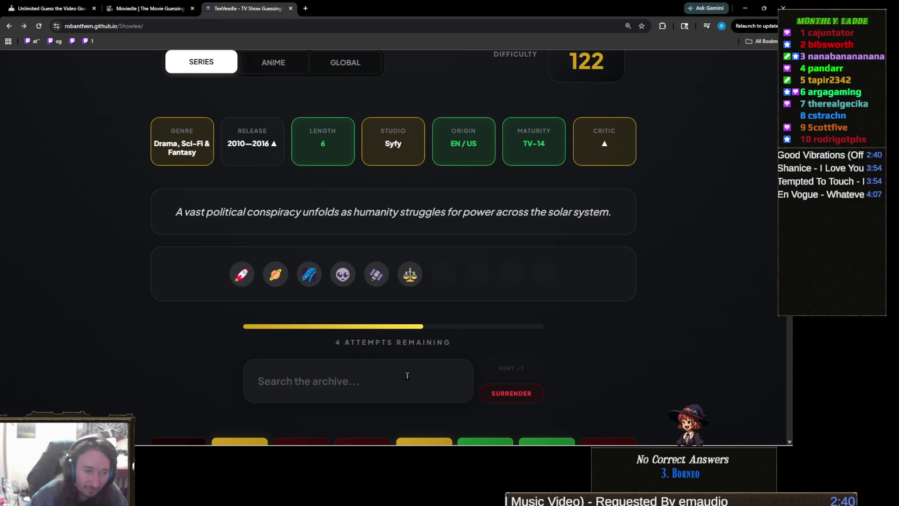
# Discard the 'found' entry and guess The Expanse for a victory, streak 123
pyautogui.click(406, 381)
pyautogui.scroll(-2, 602, 324)
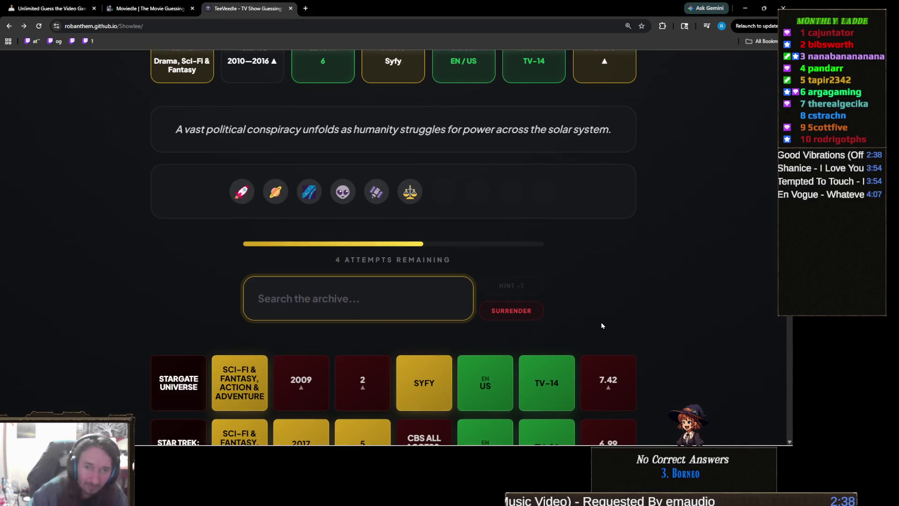
pyautogui.write('found')
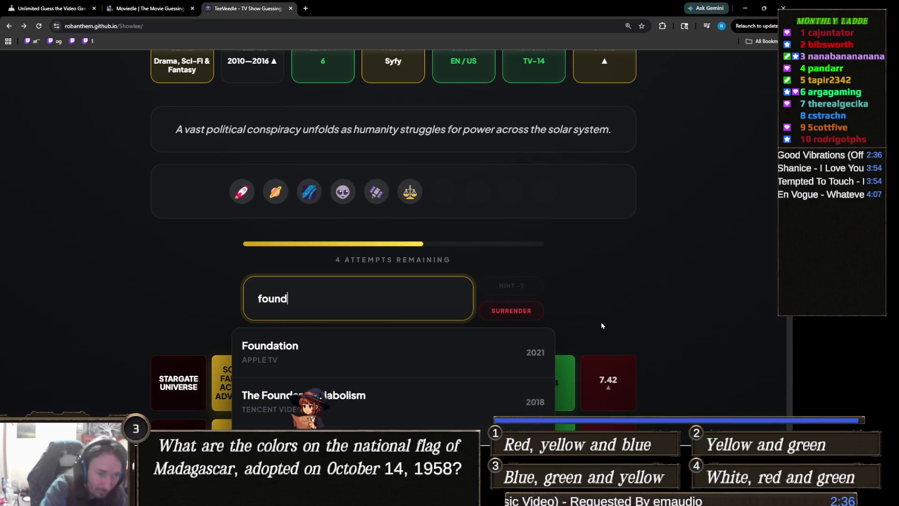
pyautogui.hotkey('ctrl', 'a')
pyautogui.press('BackSpace')
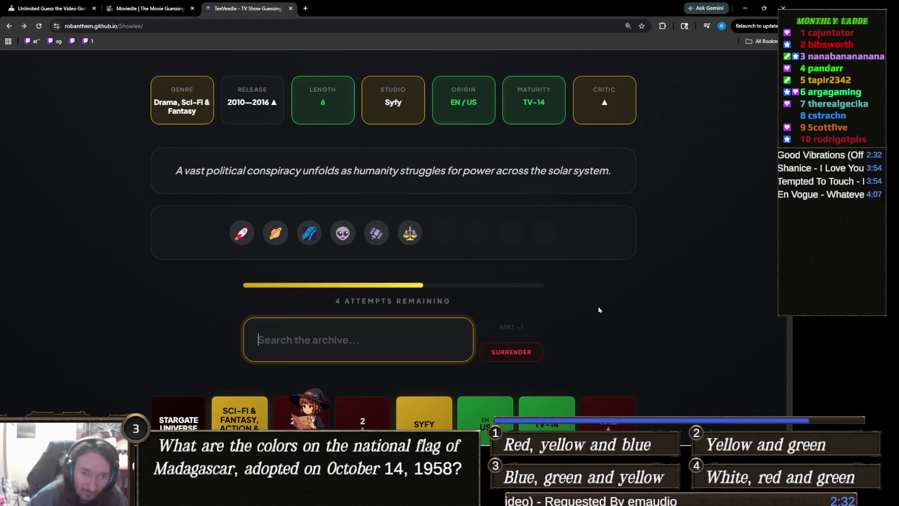
pyautogui.write('the expa')
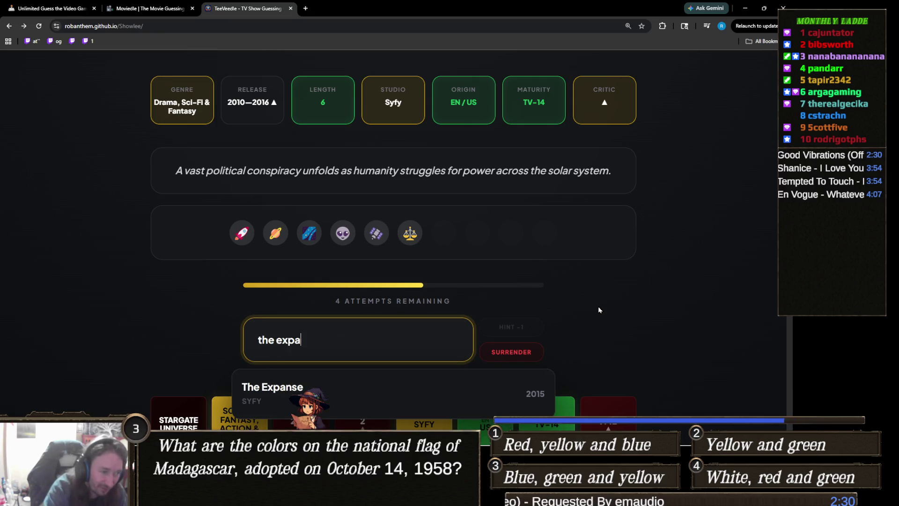
pyautogui.click(537, 391)
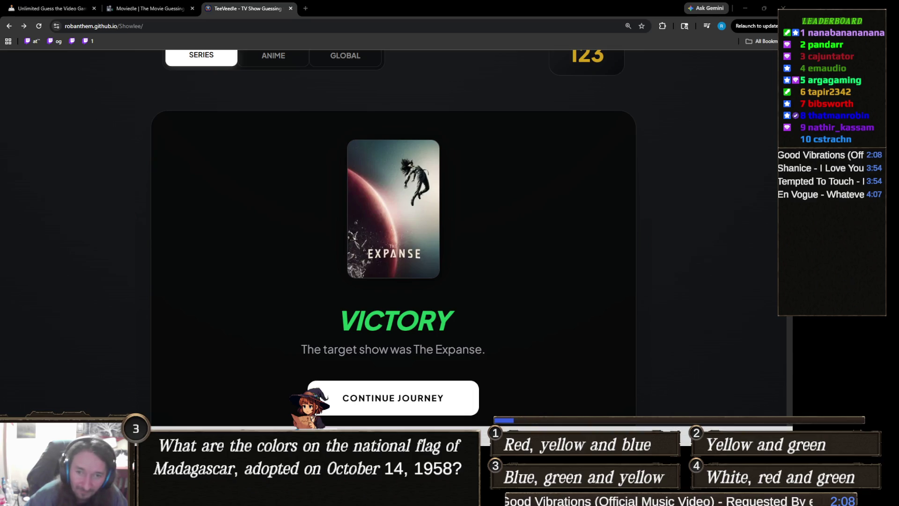
# Switch from TeeVeedle to Unity and bring the Claude chat window forward
pyautogui.moveTo(347, 440)
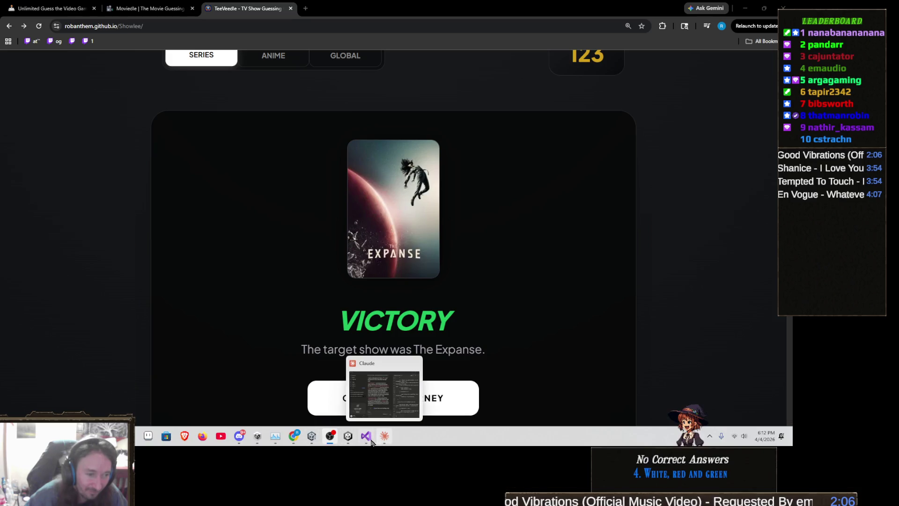
pyautogui.click(312, 437)
pyautogui.moveTo(368, 437)
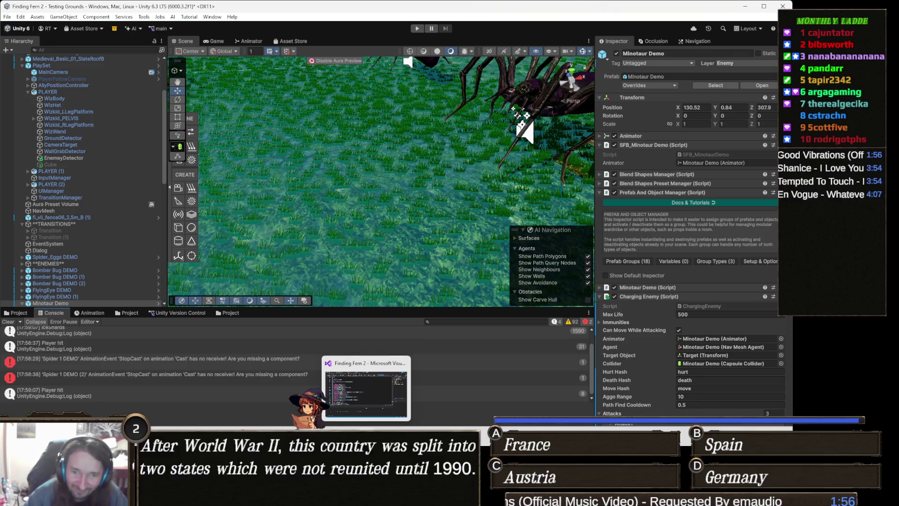
pyautogui.moveTo(384, 499)
pyautogui.click(384, 389)
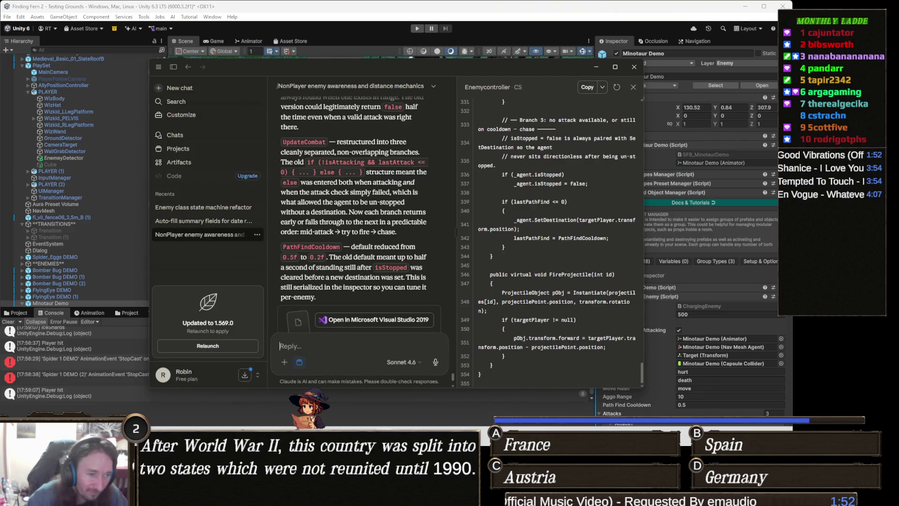
# Select PLAYER (1) in Unity and open its ThirdPersonController script in Visual Studio
pyautogui.hotkey('alt', 'Tab')
pyautogui.hotkey('alt', 'Tab')
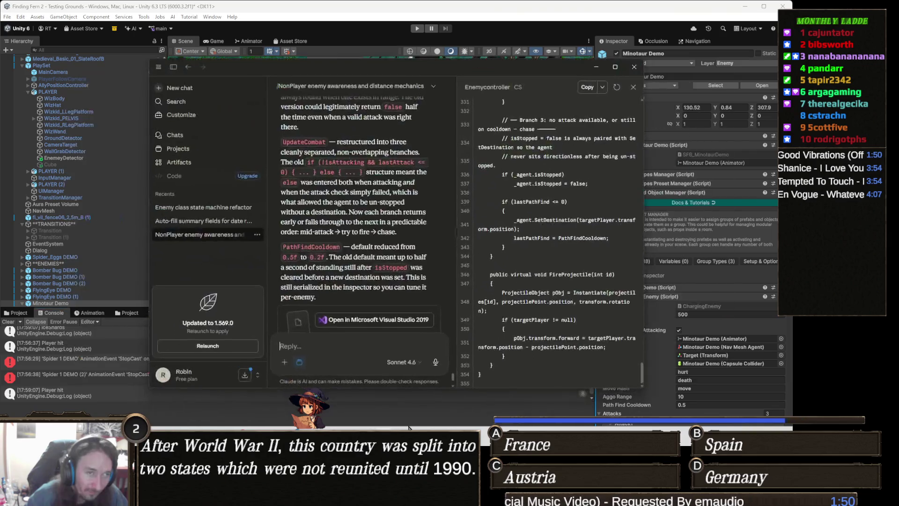
pyautogui.hotkey('alt', 'Tab')
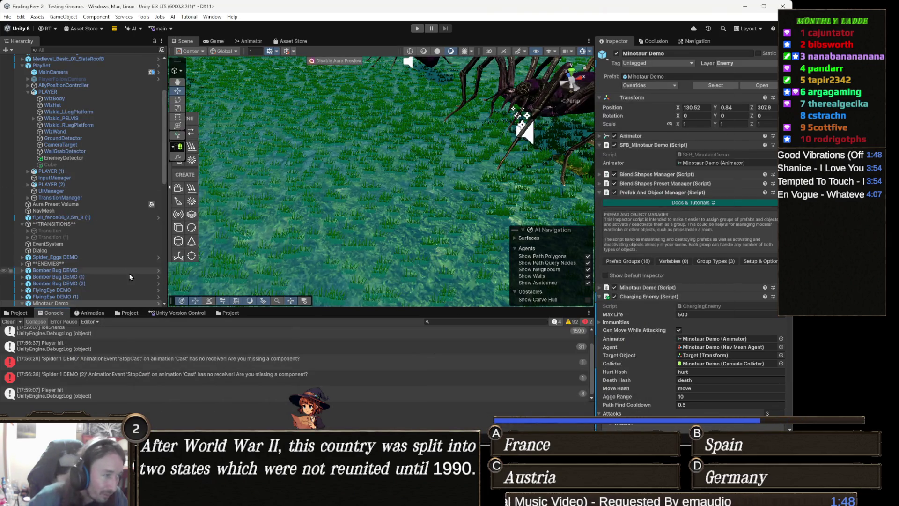
pyautogui.moveTo(362, 168)
pyautogui.mouseDown()
pyautogui.moveTo(363, 189)
pyautogui.moveTo(202, 201)
pyautogui.moveTo(217, 150)
pyautogui.moveTo(178, 141)
pyautogui.mouseUp()
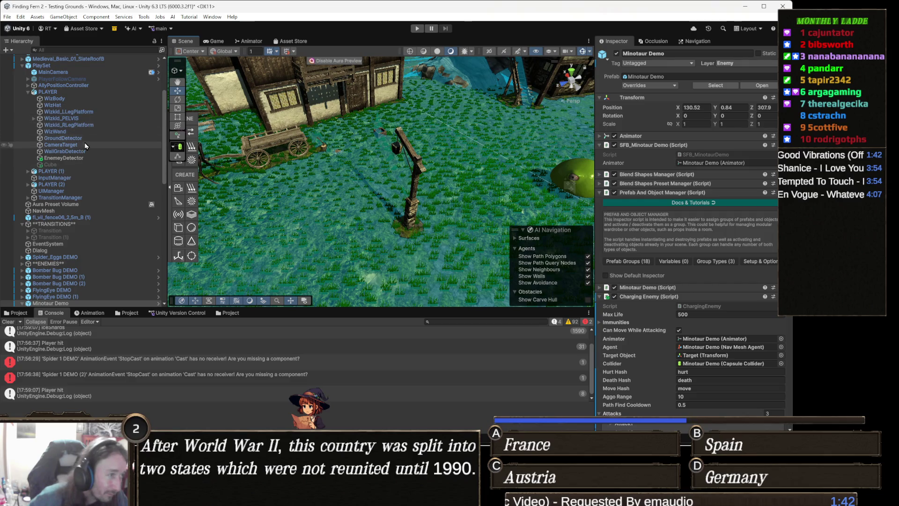
pyautogui.scroll(4, 89, 150)
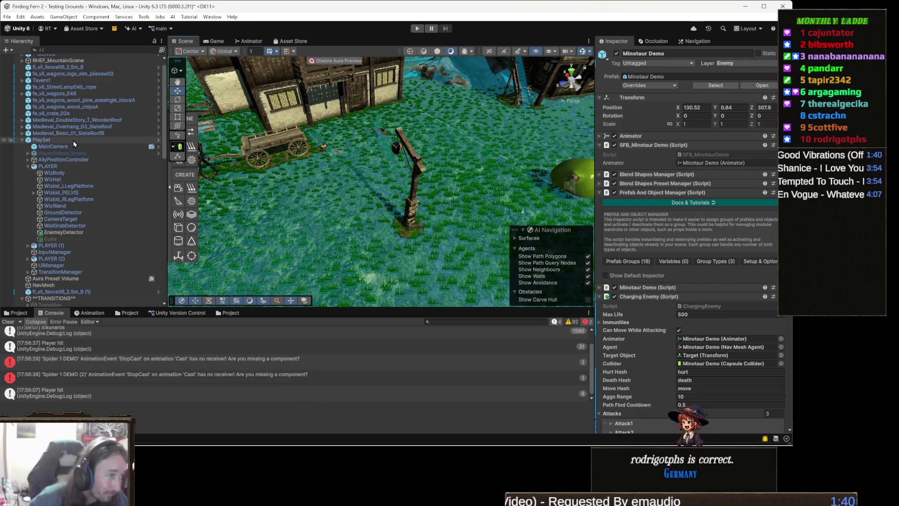
pyautogui.click(52, 245)
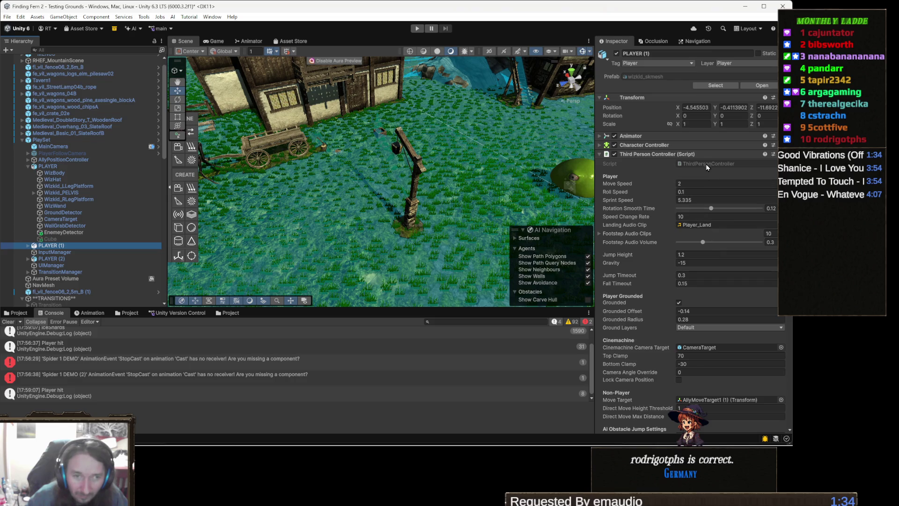
pyautogui.doubleClick(720, 167)
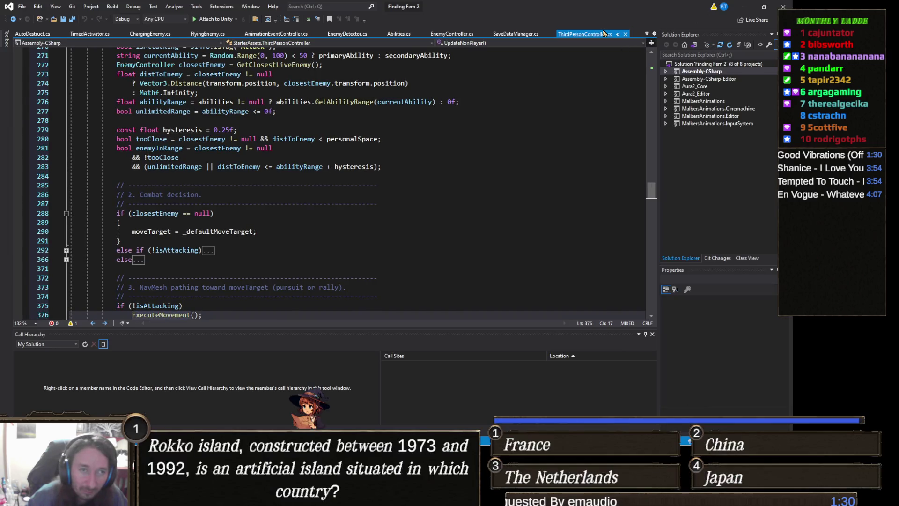
# Open ThirdPersonController.cs's containing folder and drag the file into Claude's reply box
pyautogui.rightClick(595, 37)
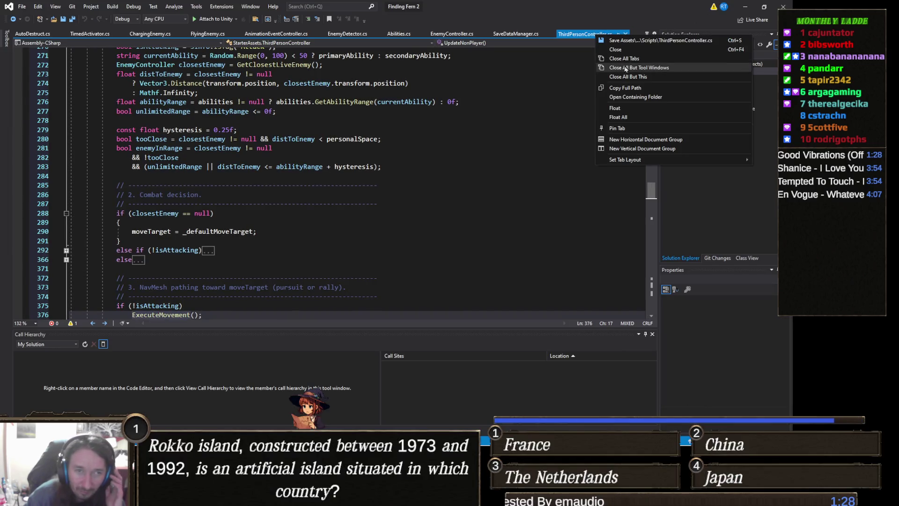
pyautogui.click(661, 98)
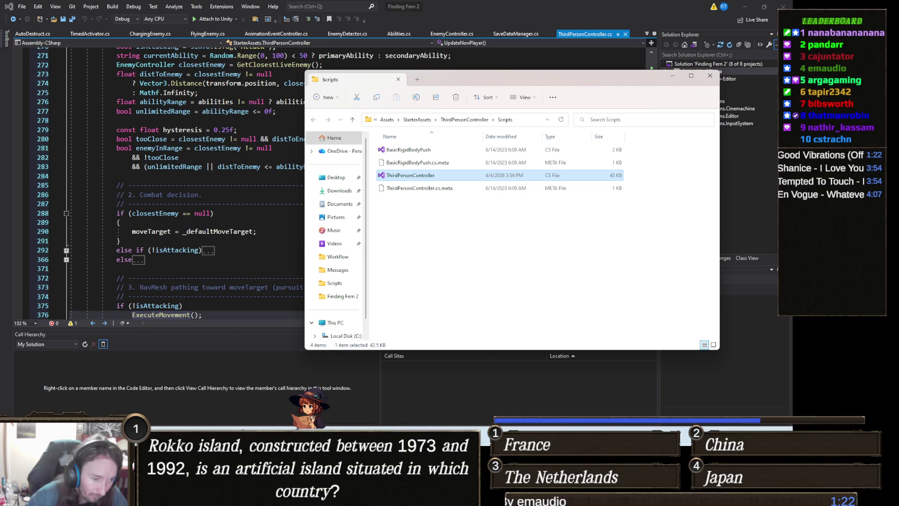
pyautogui.hotkey('alt', 'Tab')
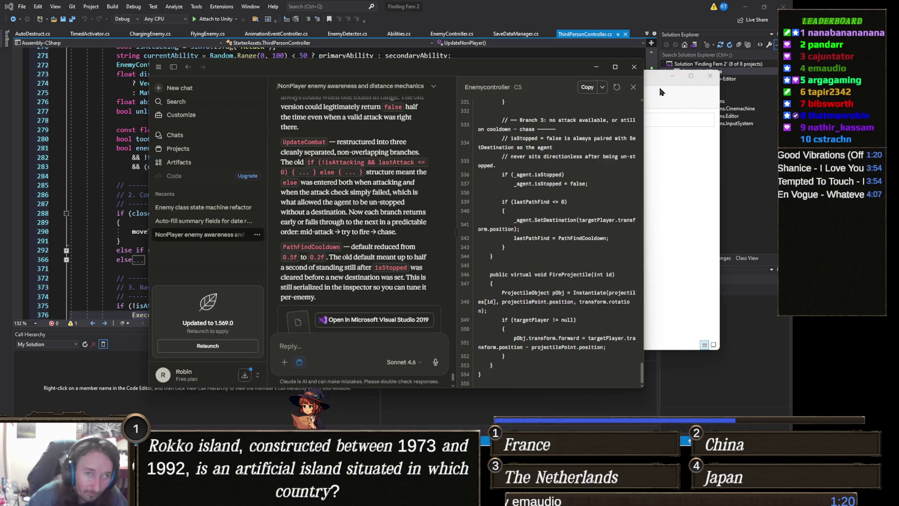
pyautogui.click(654, 81)
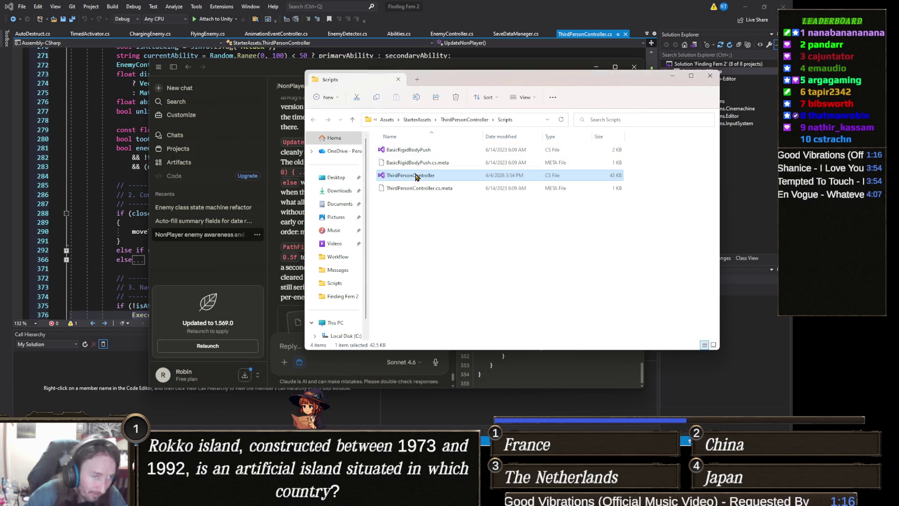
pyautogui.moveTo(416, 177)
pyautogui.mouseDown()
pyautogui.moveTo(297, 321)
pyautogui.moveTo(309, 363)
pyautogui.mouseUp()
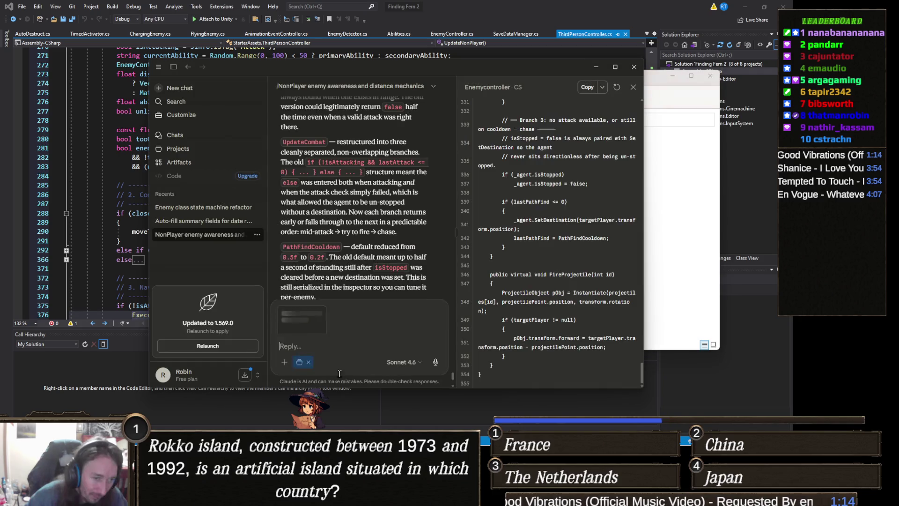
# Ask Claude why the NonPlayer keeps re-entering the same attack animation state, and send it
pyautogui.write('Why is my player')
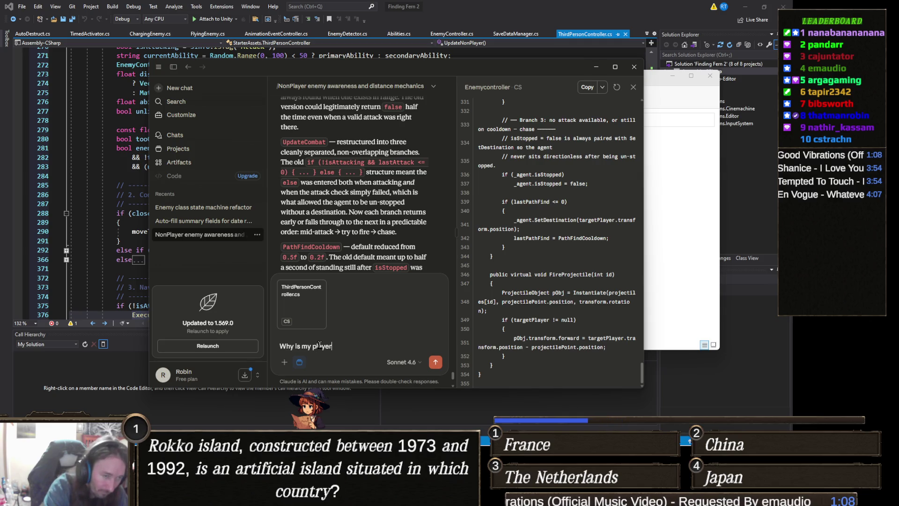
pyautogui.write(' ering the same animation')
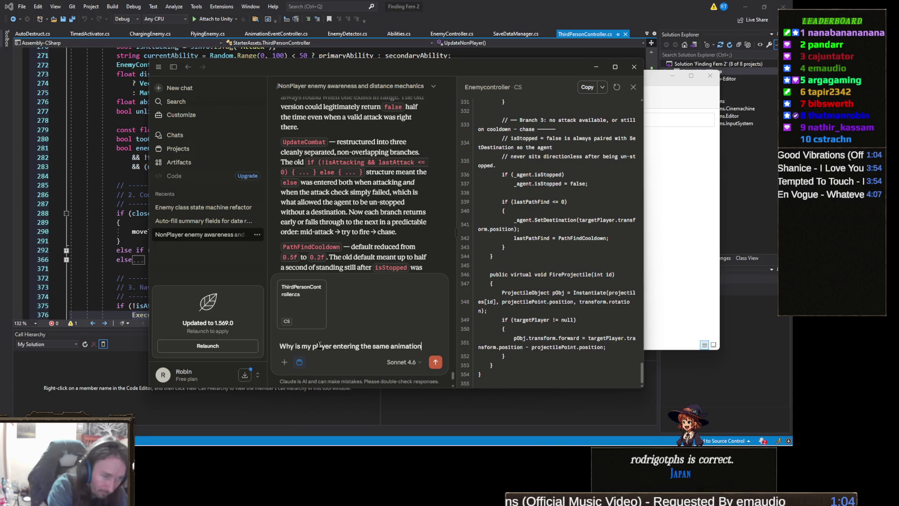
pyautogui.write('e rep')
pyautogui.write('eated')
pyautogui.write('dly ')
pyautogui.write('t allowi')
pyautogui.write('ng them t')
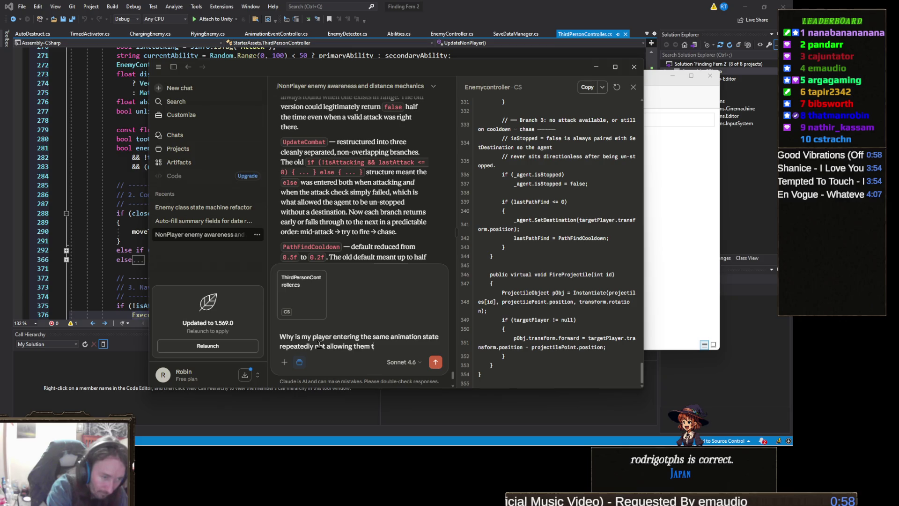
pyautogui.write('o continue the ')
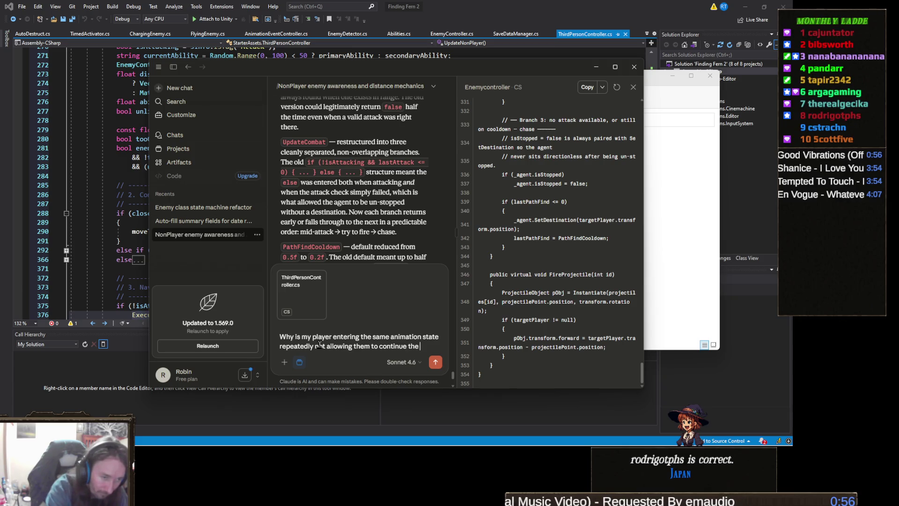
pyautogui.write('animation')
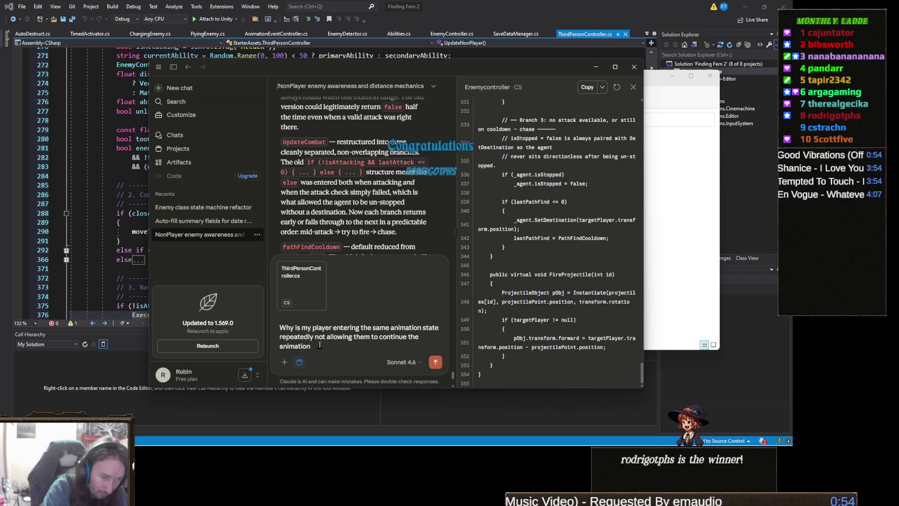
pyautogui.write(' du')
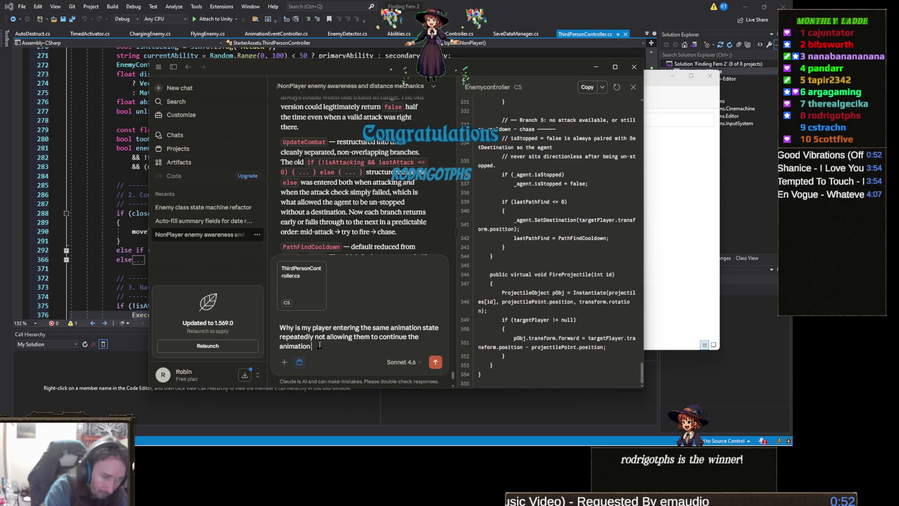
pyautogui.write('ring')
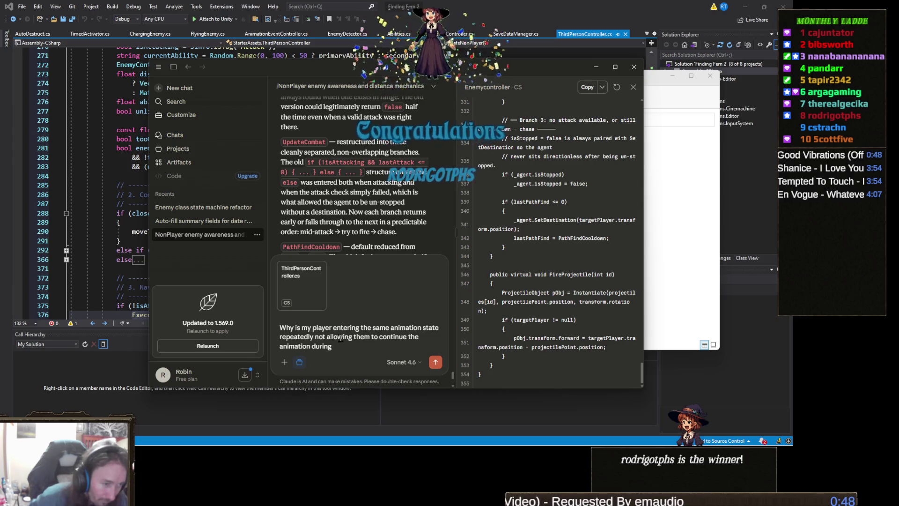
pyautogui.doubleClick(322, 328)
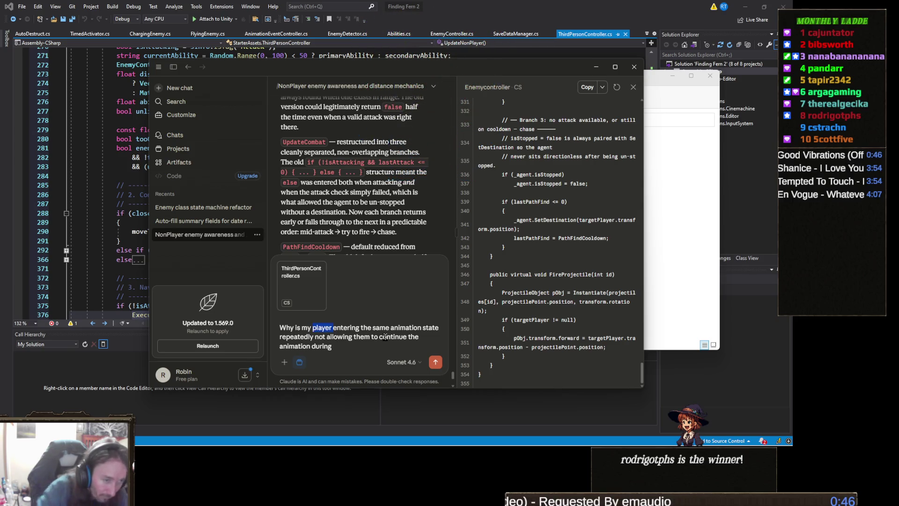
pyautogui.write('NonPlayer')
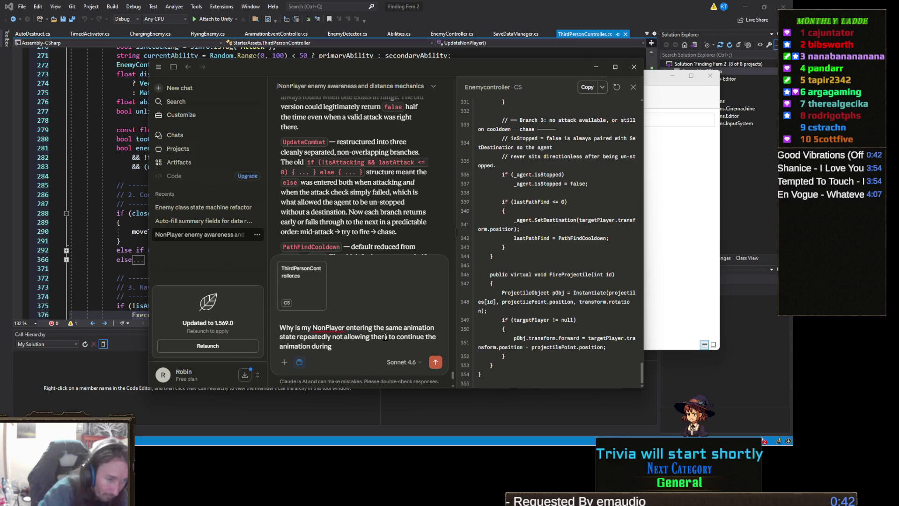
pyautogui.click(352, 348)
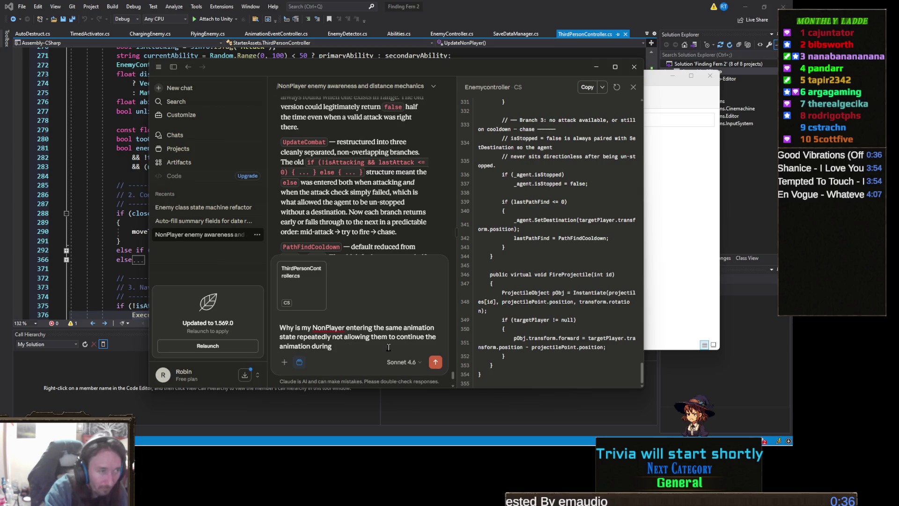
pyautogui.write('combat')
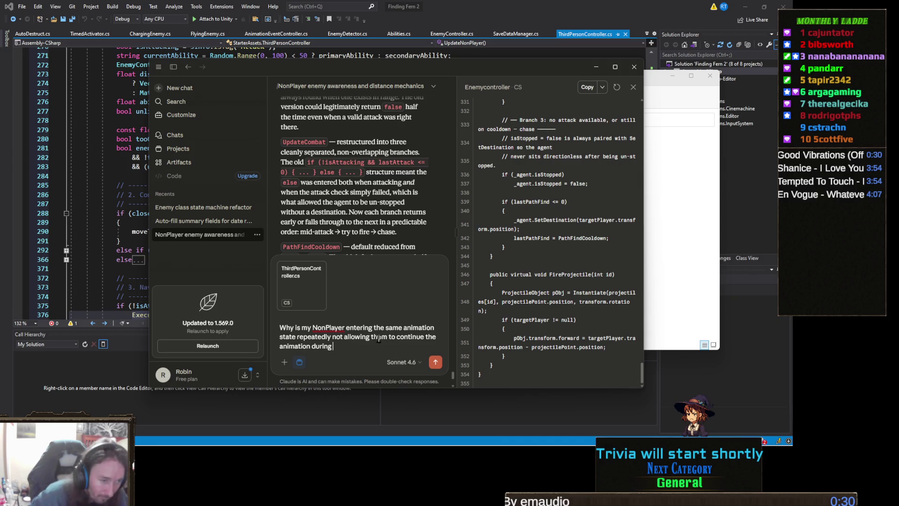
pyautogui.write('attack')
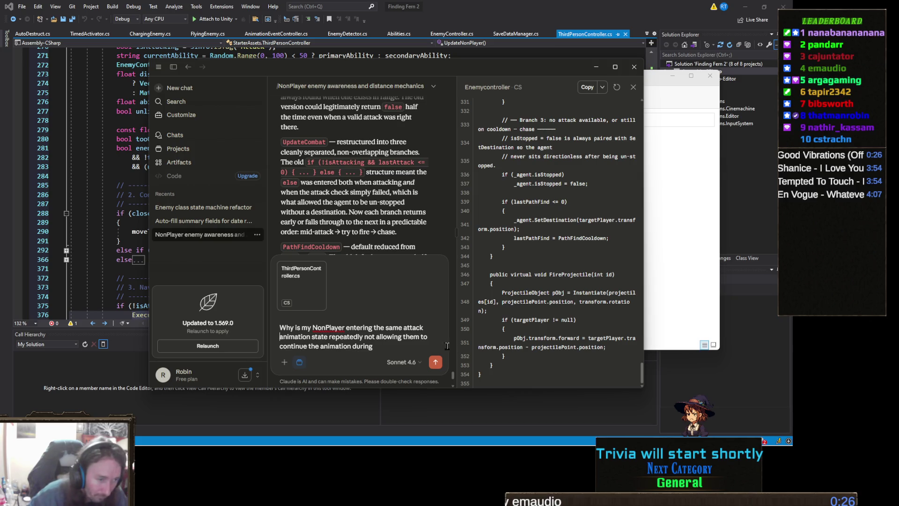
pyautogui.press('BackSpace')
pyautogui.press('BackSpace')
pyautogui.press('BackSpace')
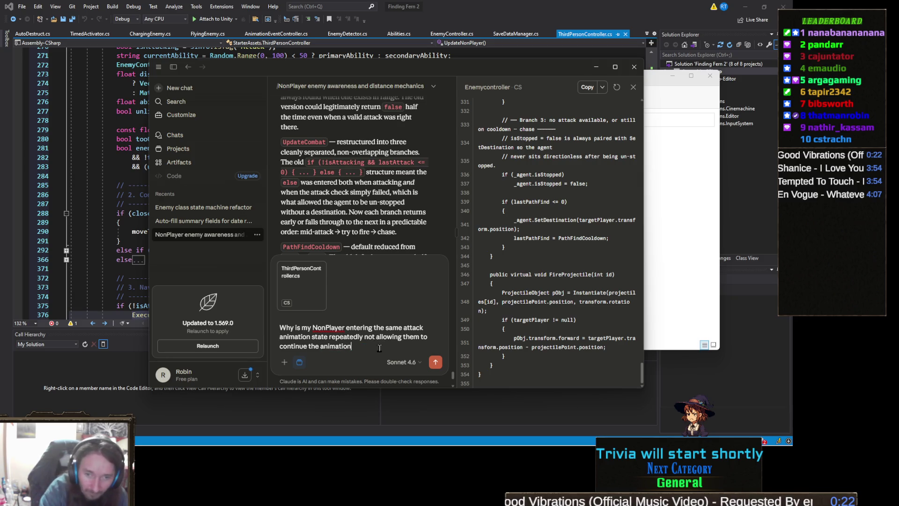
pyautogui.press('Return')
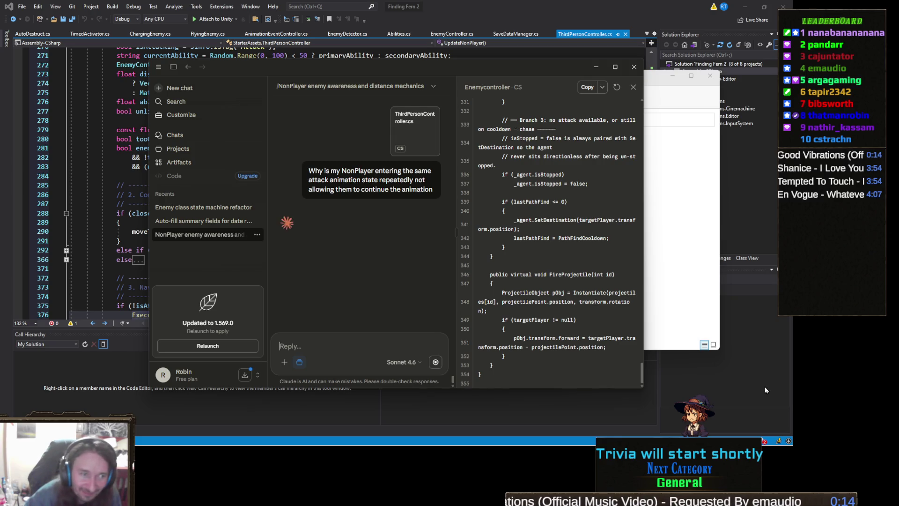
pyautogui.click(764, 386)
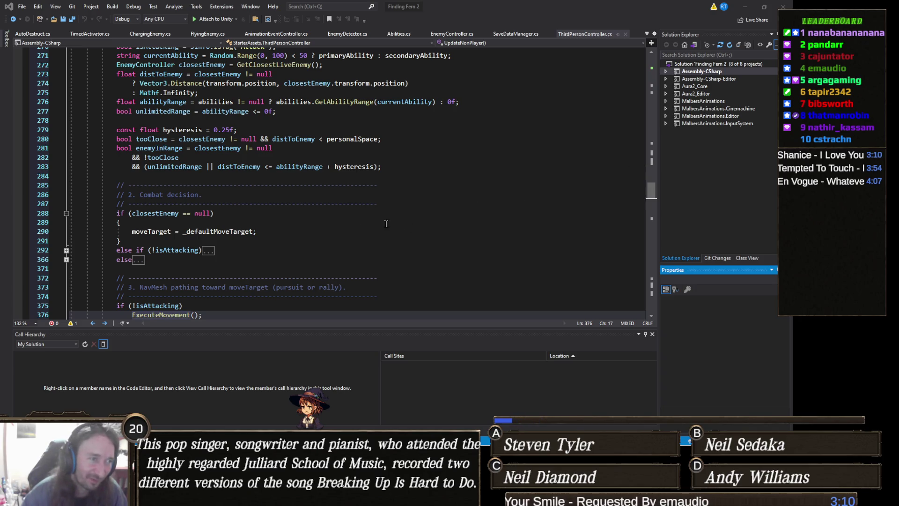
# Bring Visual Studio's ThirdPersonController.cs combat-decision code in front of the Claude chat
pyautogui.moveTo(405, 436)
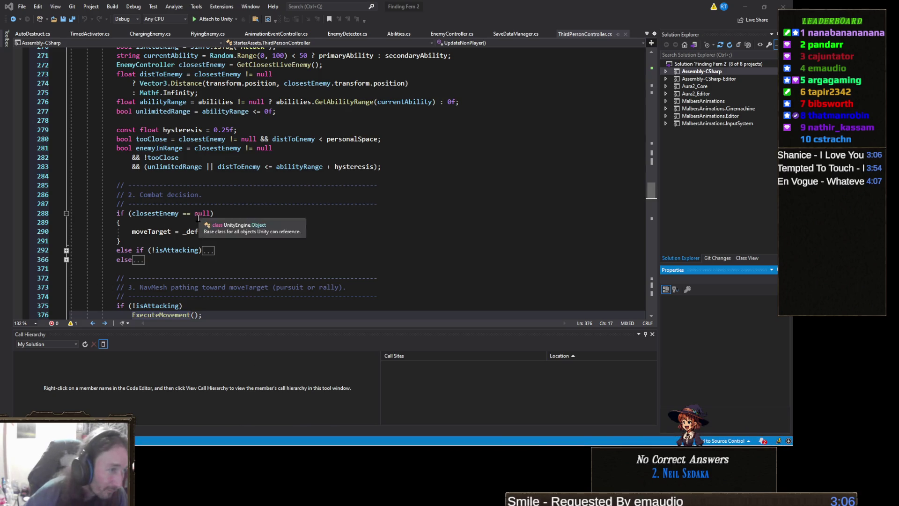
# Review ThirdPersonController.cs, then return to Claude and read to the end of its reply
pyautogui.click(225, 198)
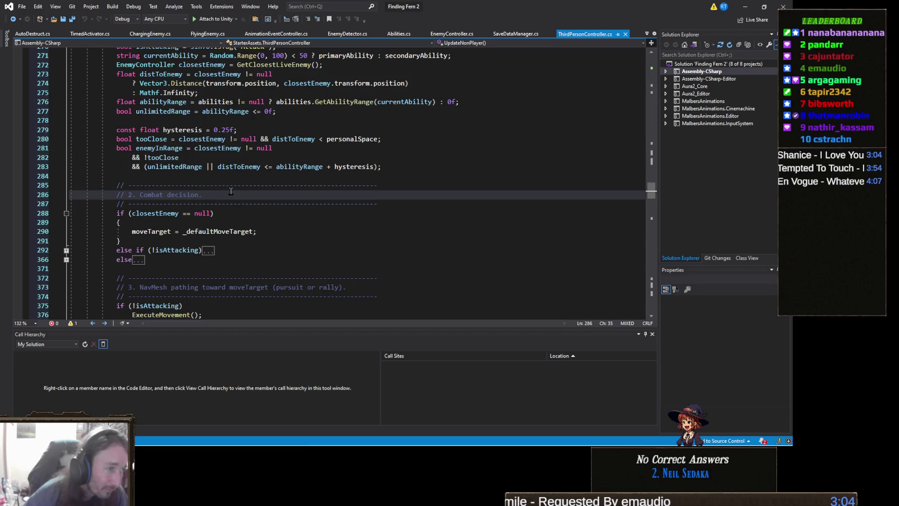
pyautogui.scroll(8, 231, 191)
pyautogui.scroll(20, 231, 191)
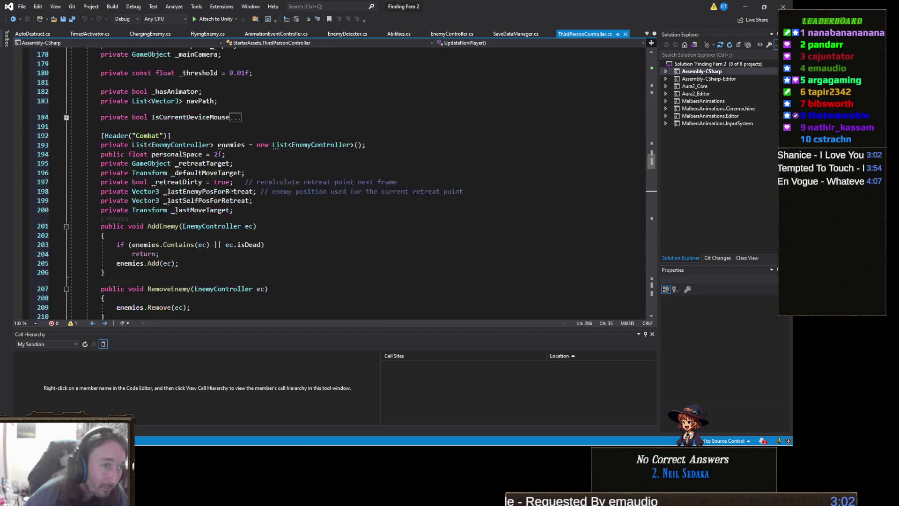
pyautogui.scroll(20, 230, 191)
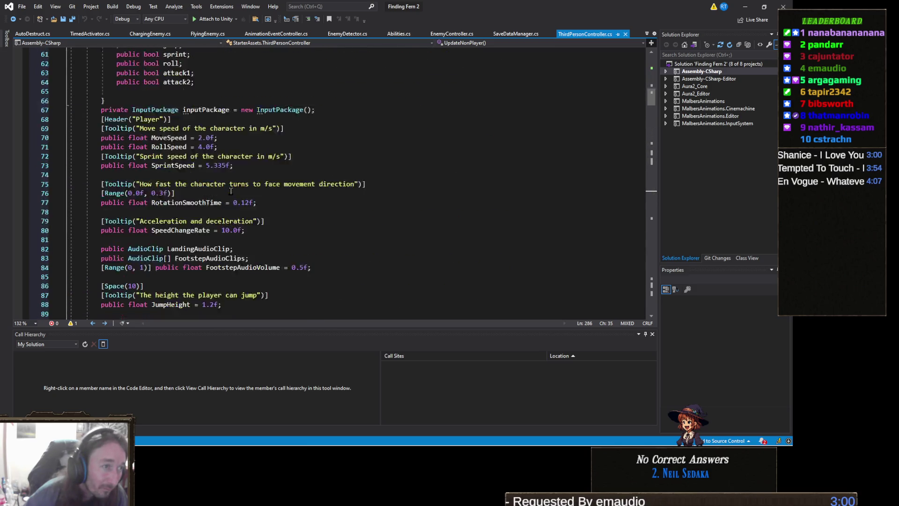
pyautogui.scroll(-20, 231, 191)
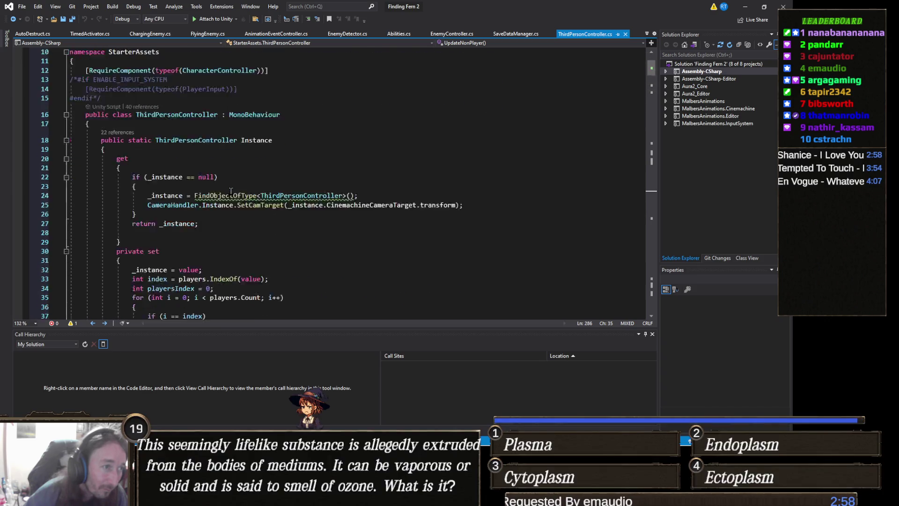
pyautogui.scroll(-20, 233, 187)
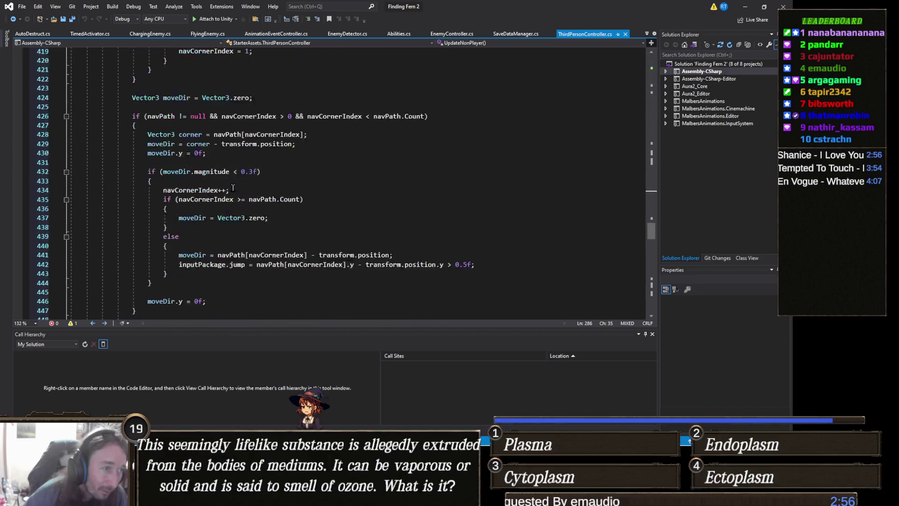
pyautogui.scroll(-20, 232, 188)
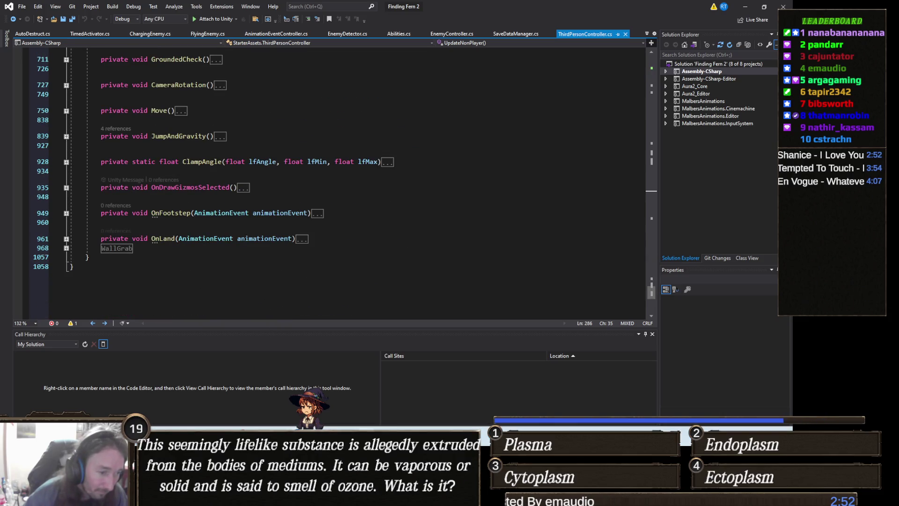
pyautogui.hotkey('alt', 'Tab')
pyautogui.scroll(-10, 396, 292)
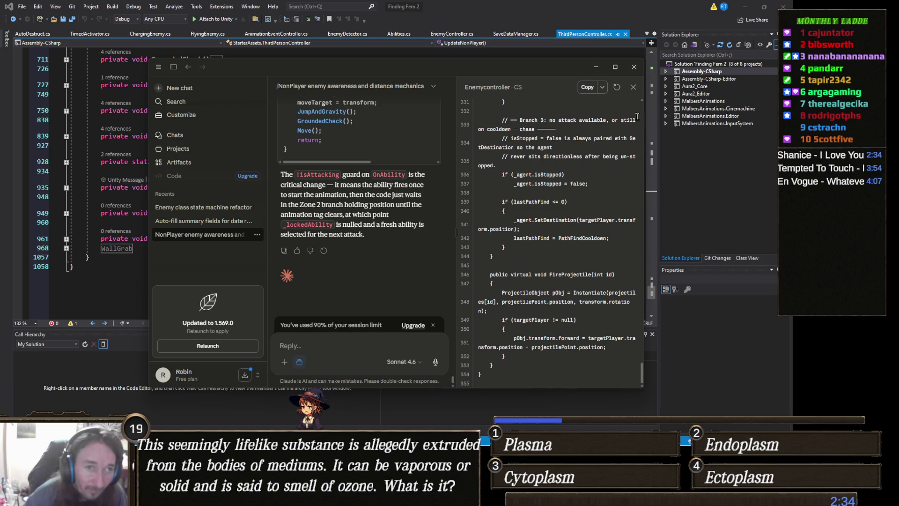
# Copy the Enemycontroller.cs artifact code, review the reply, and send Claude 'Implement these fixes'
pyautogui.click(588, 89)
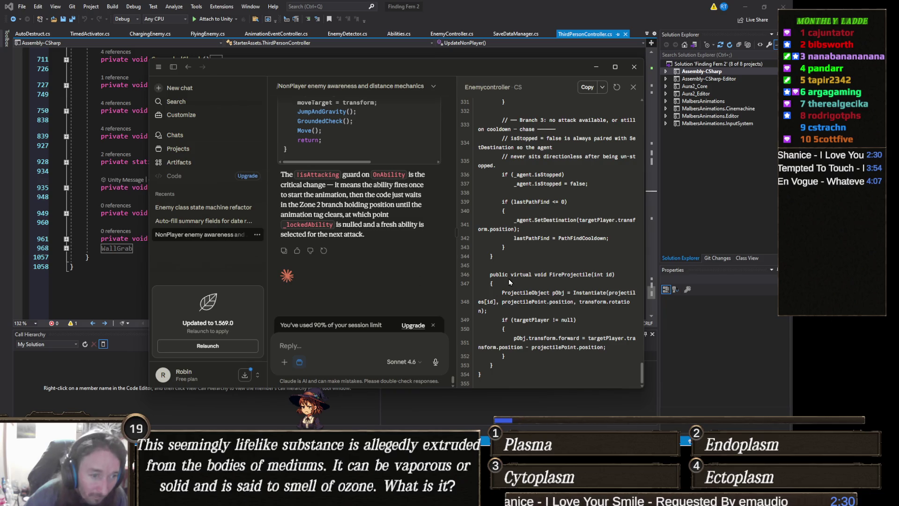
pyautogui.scroll(15, 508, 281)
pyautogui.scroll(20, 507, 282)
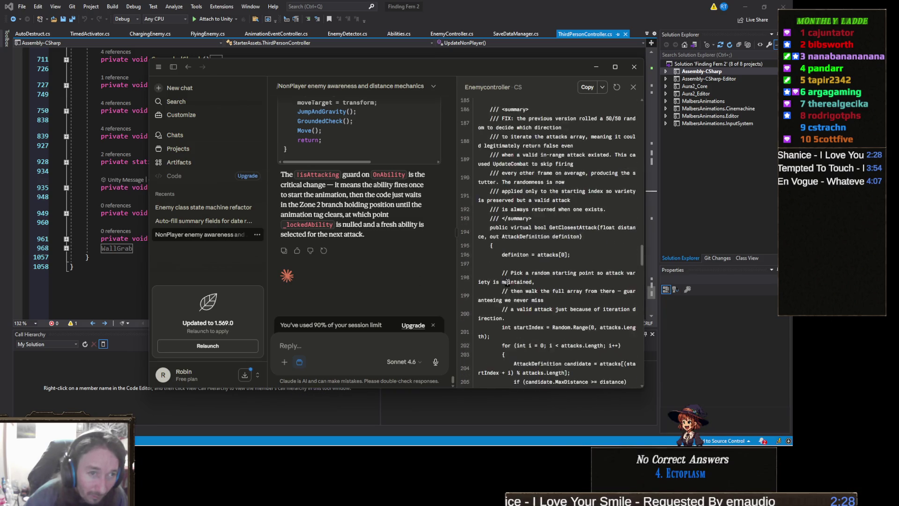
pyautogui.scroll(20, 507, 282)
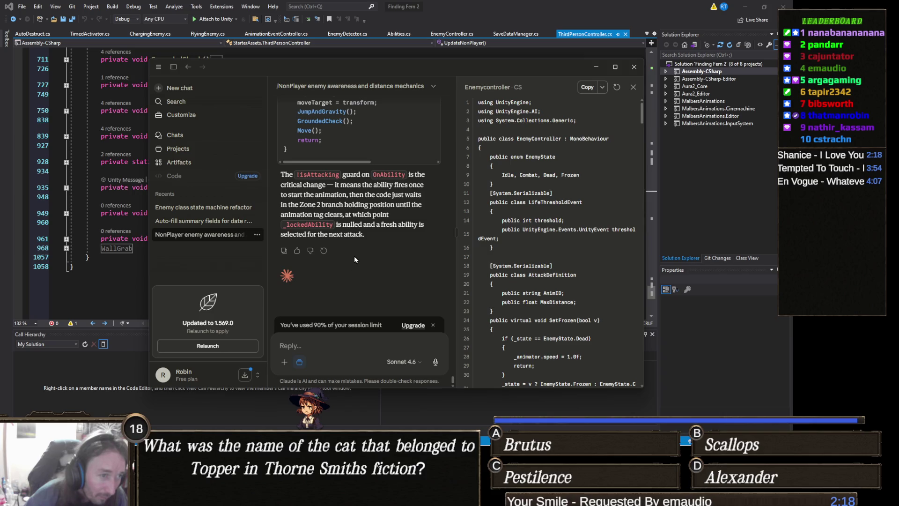
pyautogui.scroll(3, 359, 250)
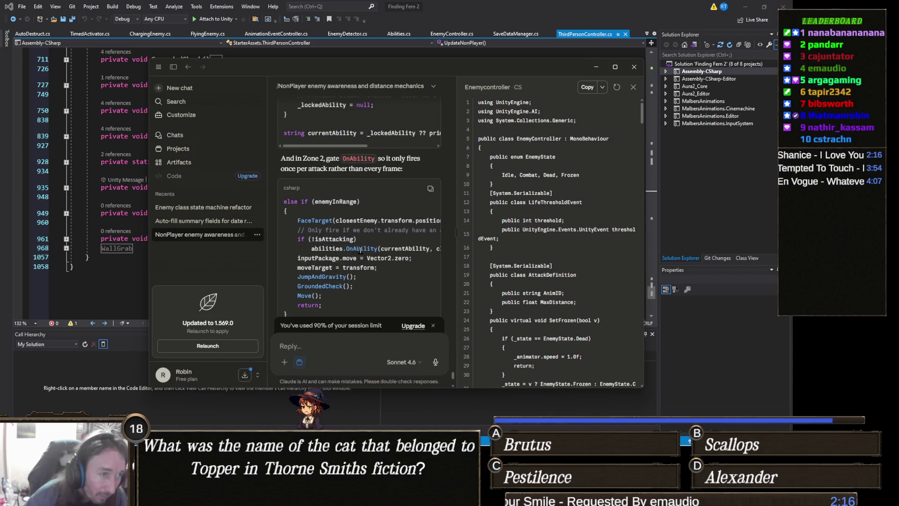
pyautogui.scroll(2, 360, 250)
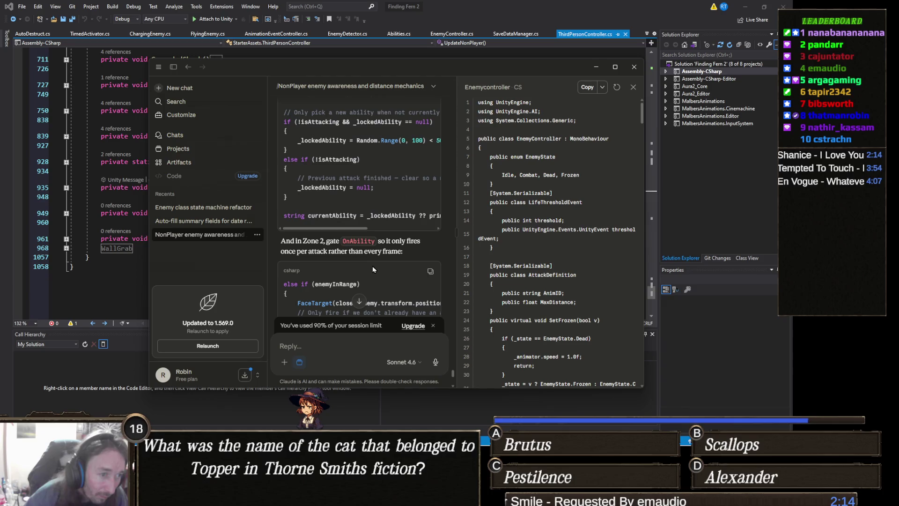
pyautogui.scroll(-5, 372, 267)
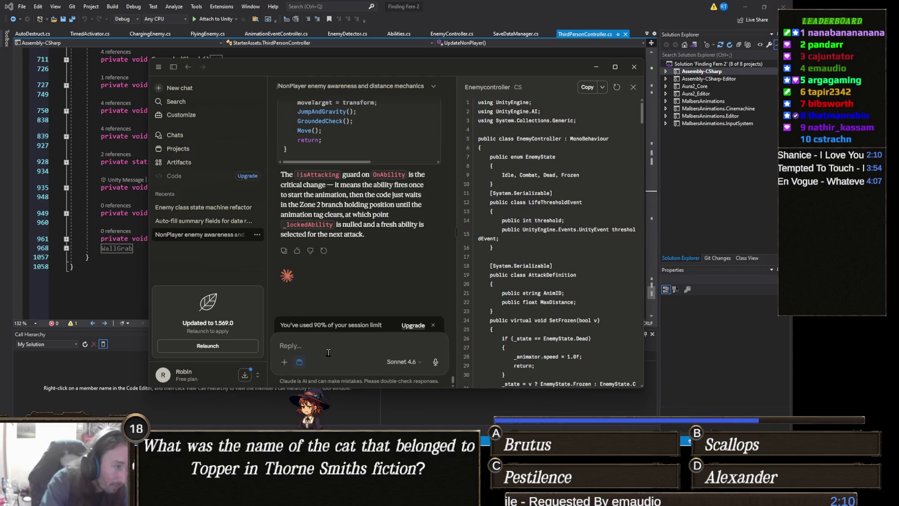
pyautogui.write('Implement these f')
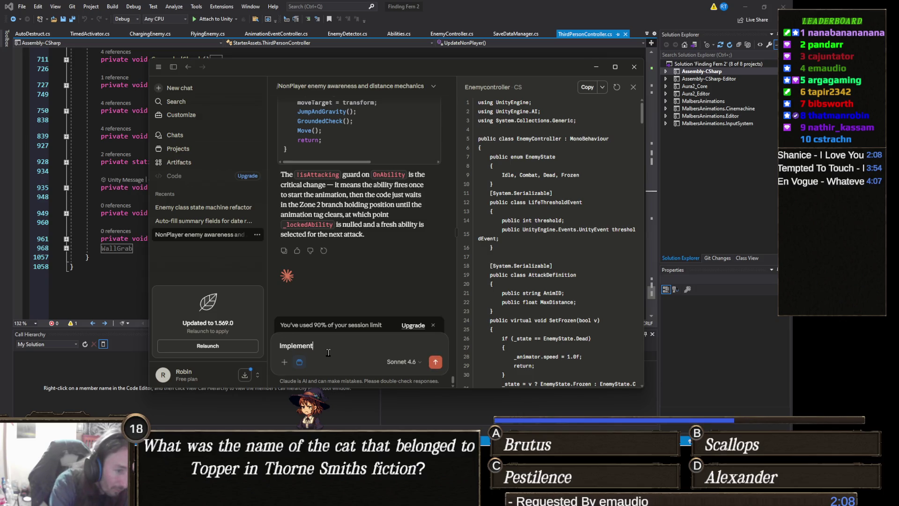
pyautogui.write('ixes')
pyautogui.press('Return')
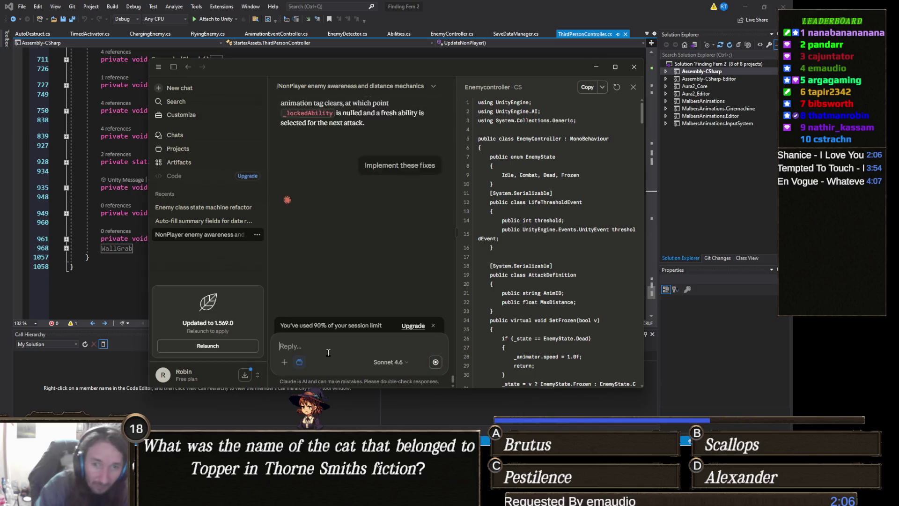
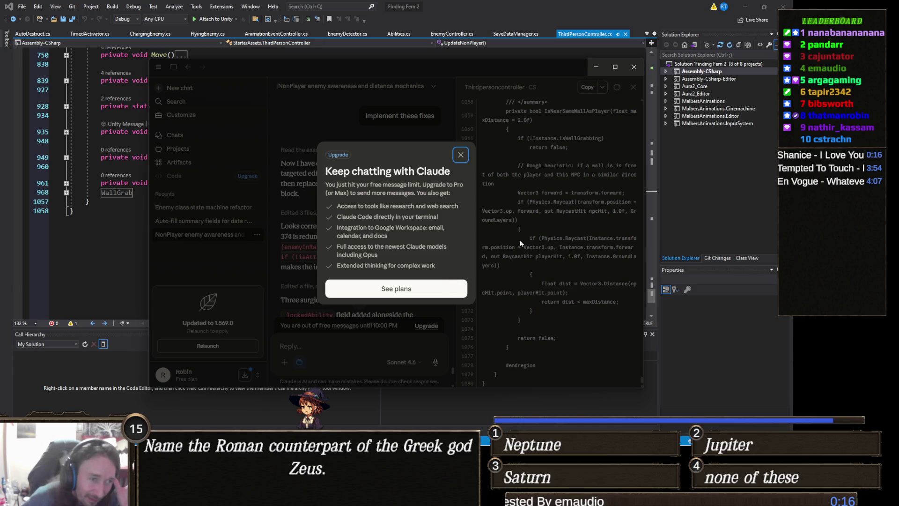
# Dismiss Claude's upgrade offer, copy the generated ThirdPersonController code, and return to Visual Studio
pyautogui.click(461, 155)
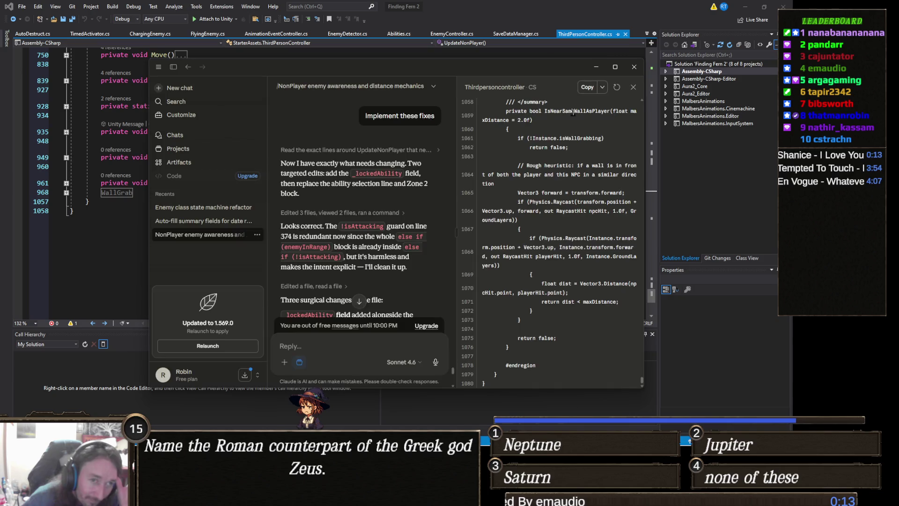
pyautogui.click(588, 88)
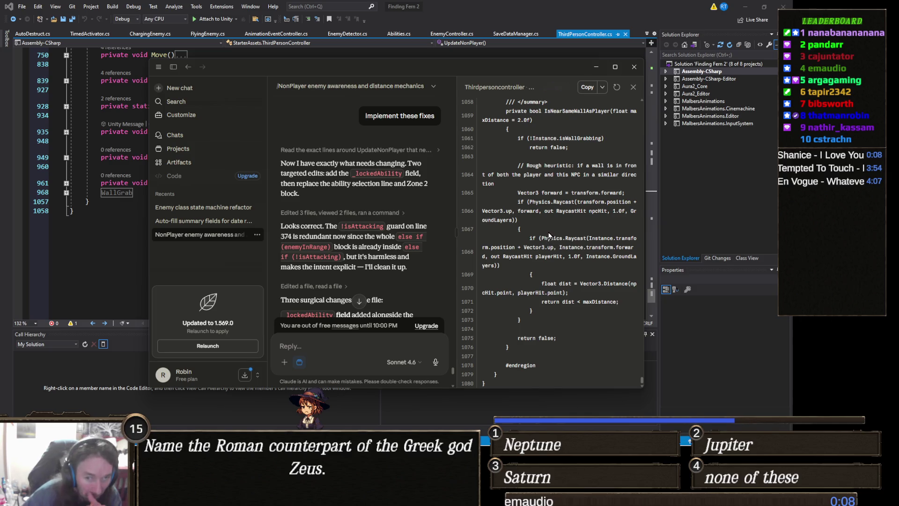
pyautogui.click(719, 359)
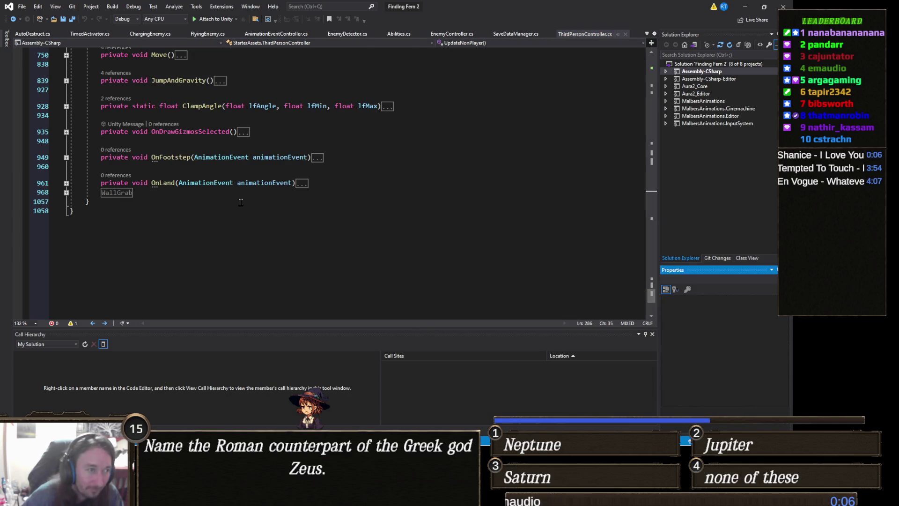
# Replace all of ThirdPersonController.cs with Claude's code ending in IsNearSameWallAsPlayer
pyautogui.click(258, 231)
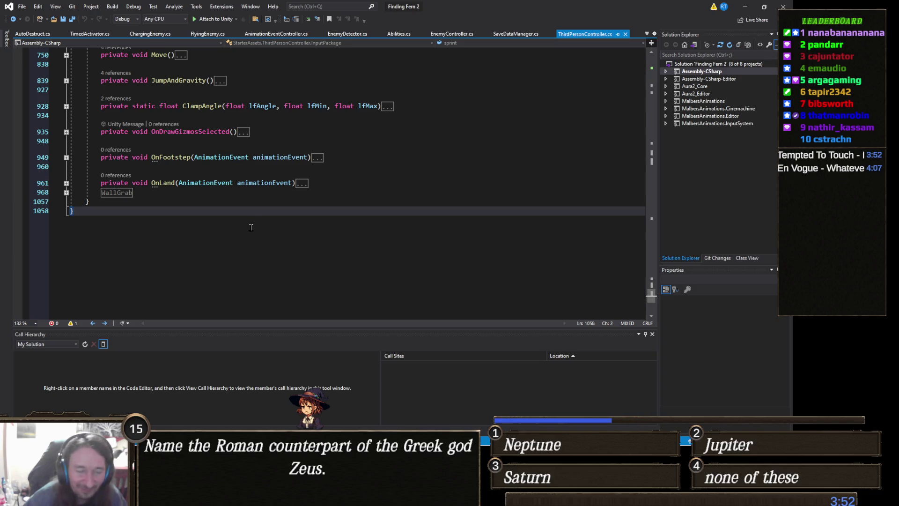
pyautogui.hotkey('ctrl', 'a')
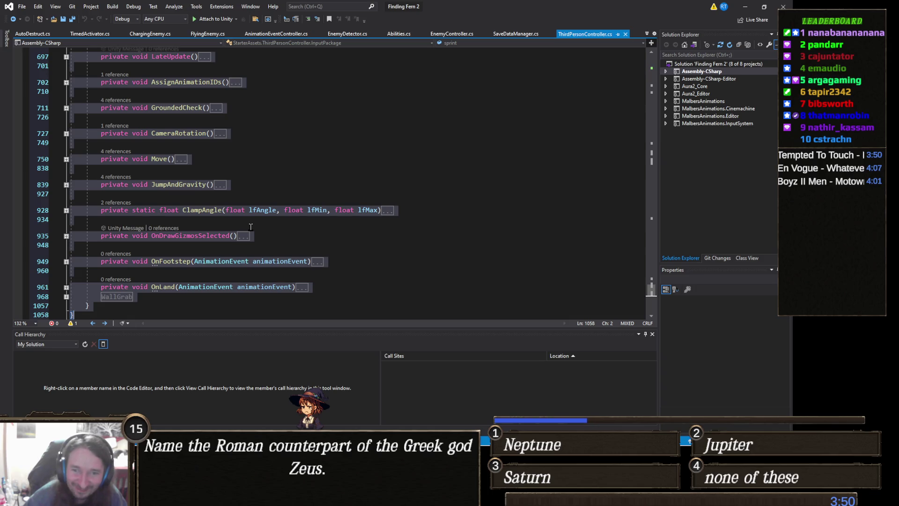
pyautogui.hotkey('ctrl', 'v')
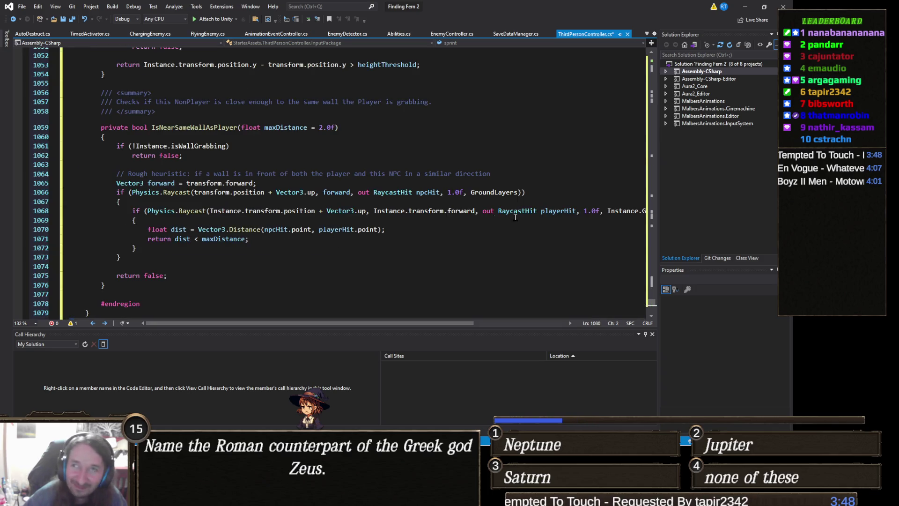